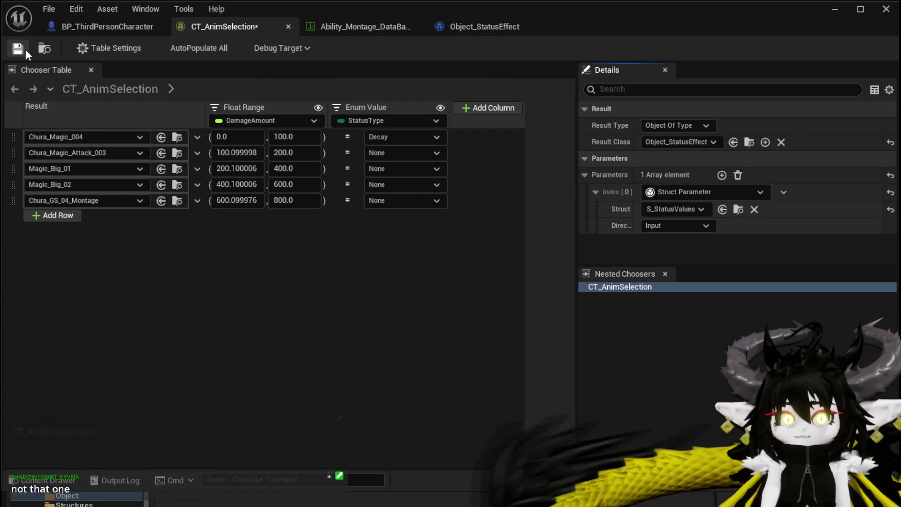
# Save CT_AnimSelection, then check the Chura_Magic_004 row's asset choices without changing them
pyautogui.click(80, 137)
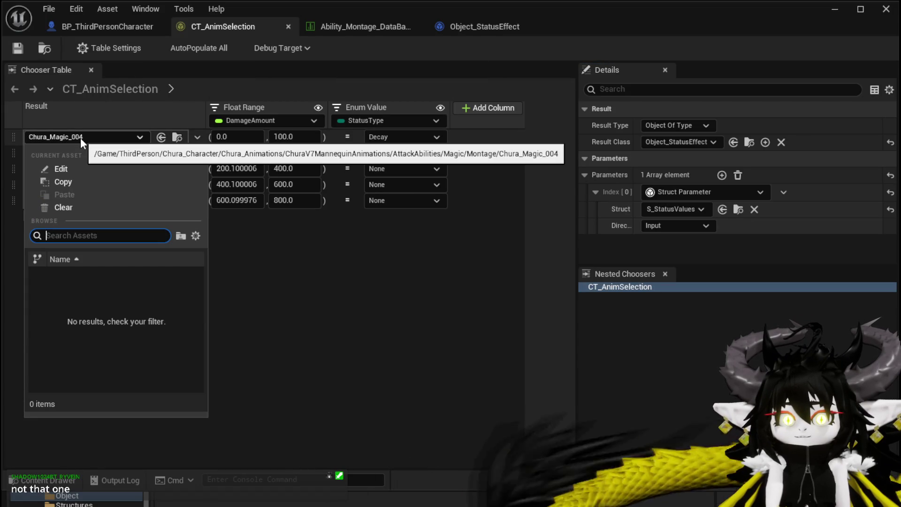
pyautogui.click(80, 137)
pyautogui.click(80, 137)
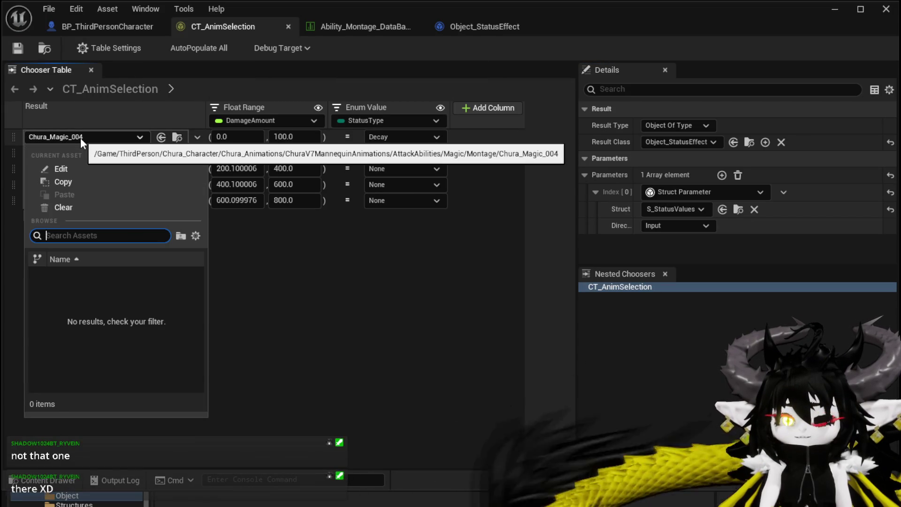
pyautogui.click(80, 137)
pyautogui.click(80, 137)
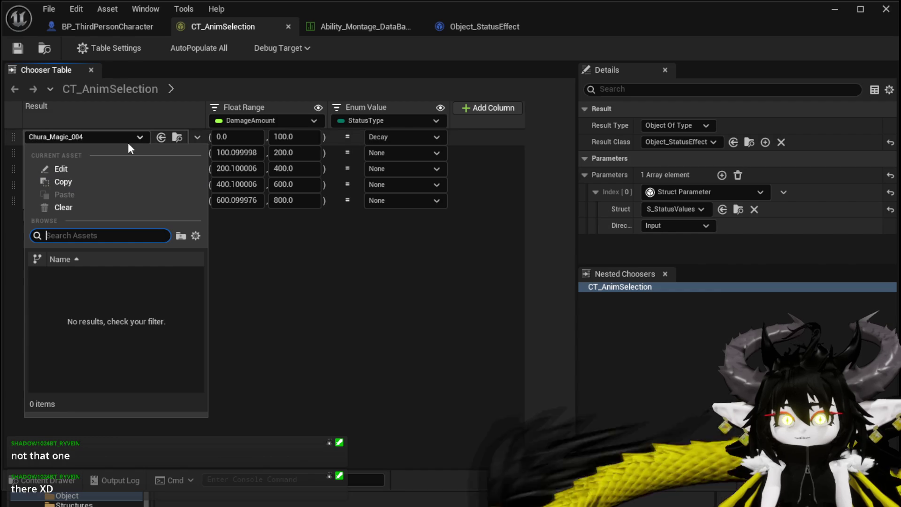
pyautogui.click(404, 302)
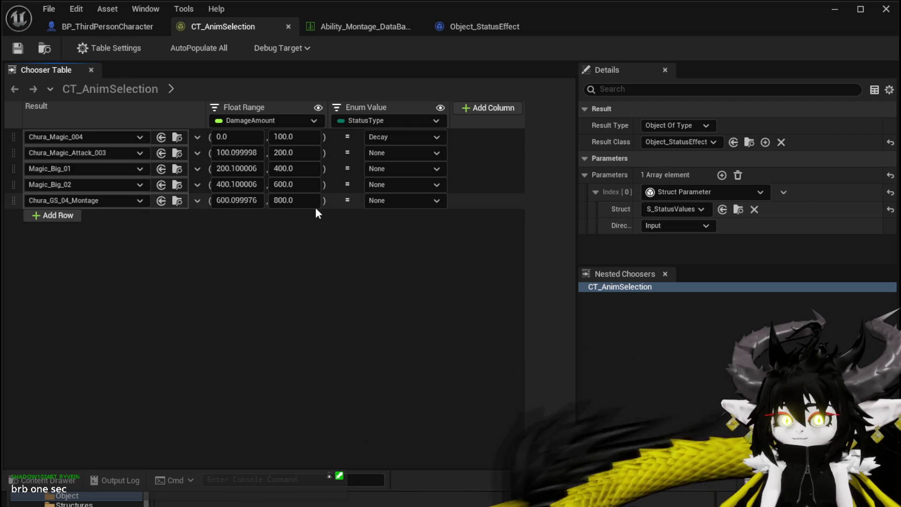
# Delete all five result rows, from the Decay row through Chura_GS_04_Montage
pyautogui.rightClick(74, 135)
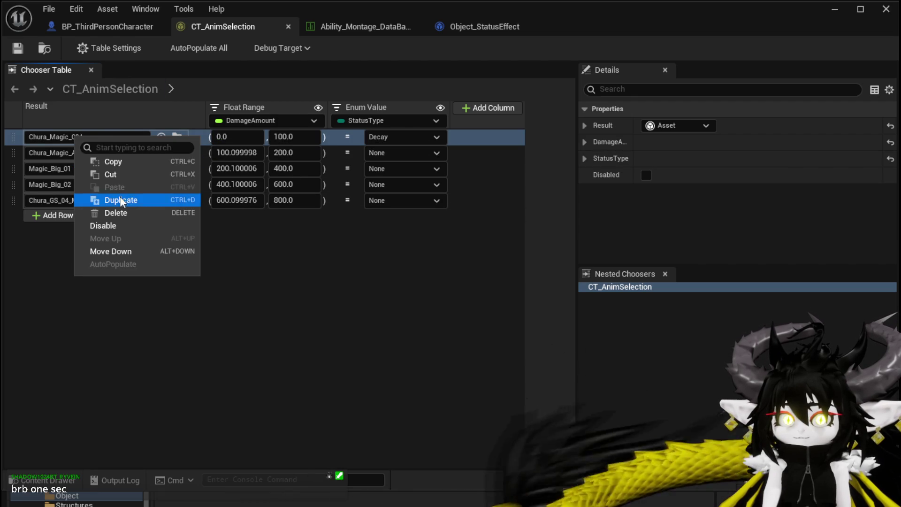
pyautogui.click(113, 212)
pyautogui.rightClick(86, 136)
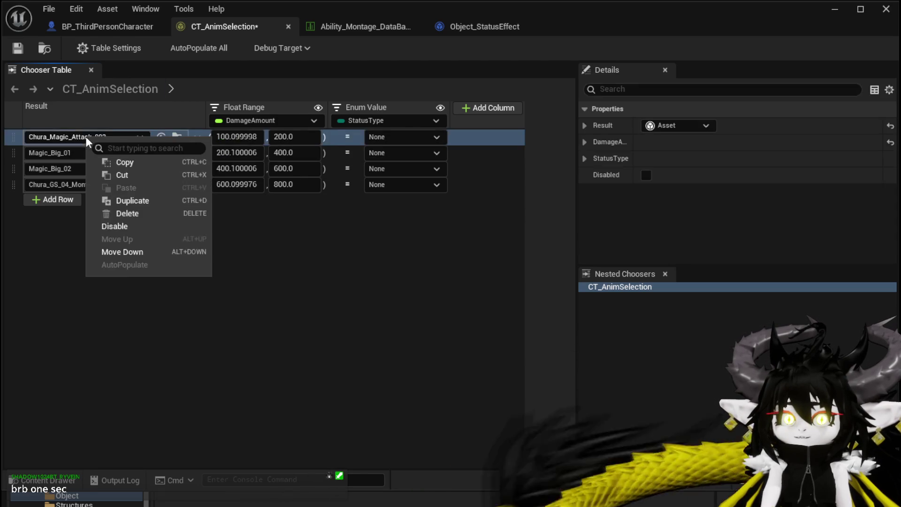
pyautogui.click(121, 213)
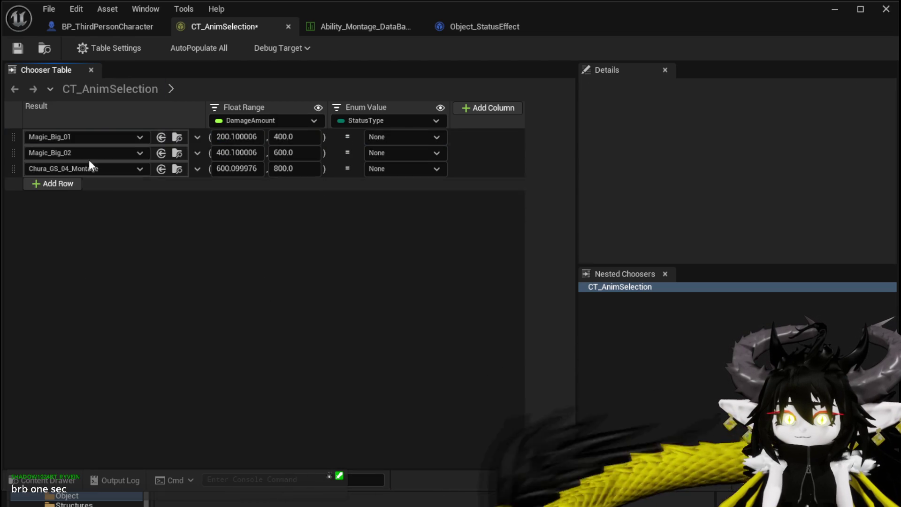
pyautogui.rightClick(80, 136)
pyautogui.click(119, 210)
pyautogui.rightClick(81, 134)
pyautogui.click(121, 210)
pyautogui.rightClick(93, 134)
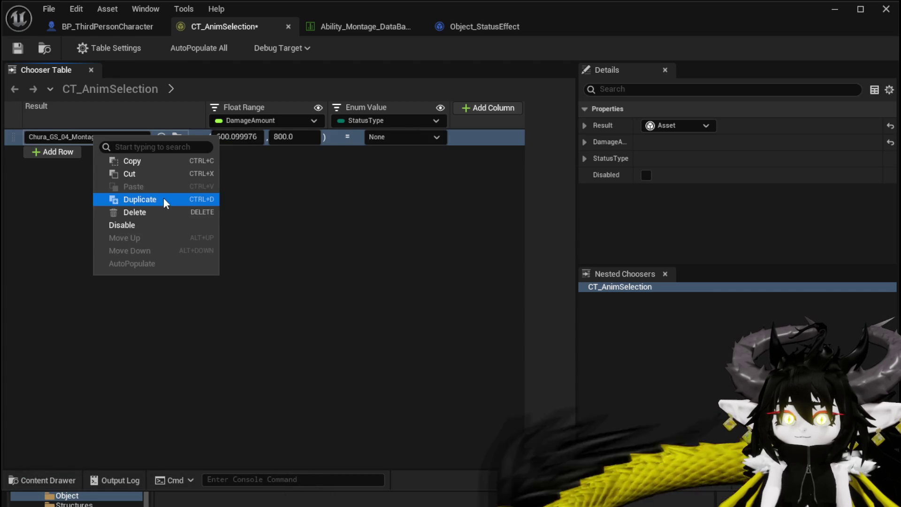
pyautogui.click(153, 213)
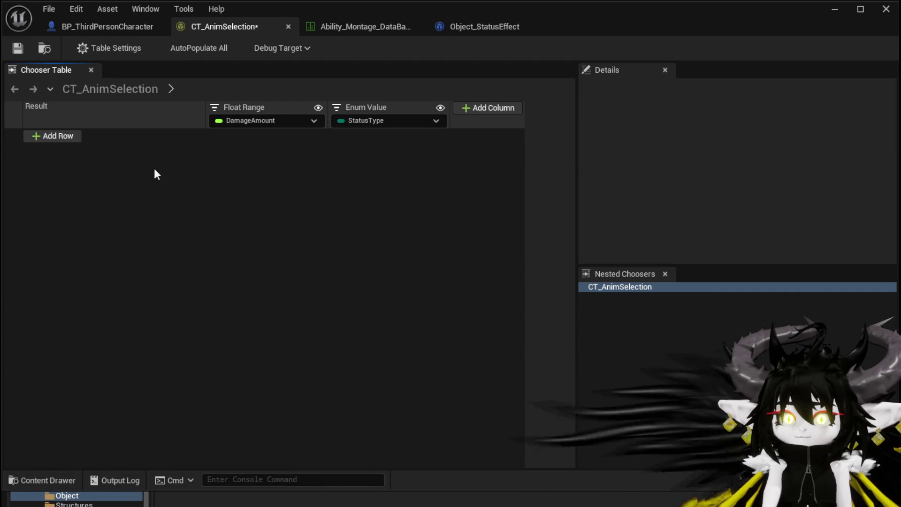
# Add test Asset and Asset (Soft Reference) rows, then delete both again
pyautogui.click(76, 136)
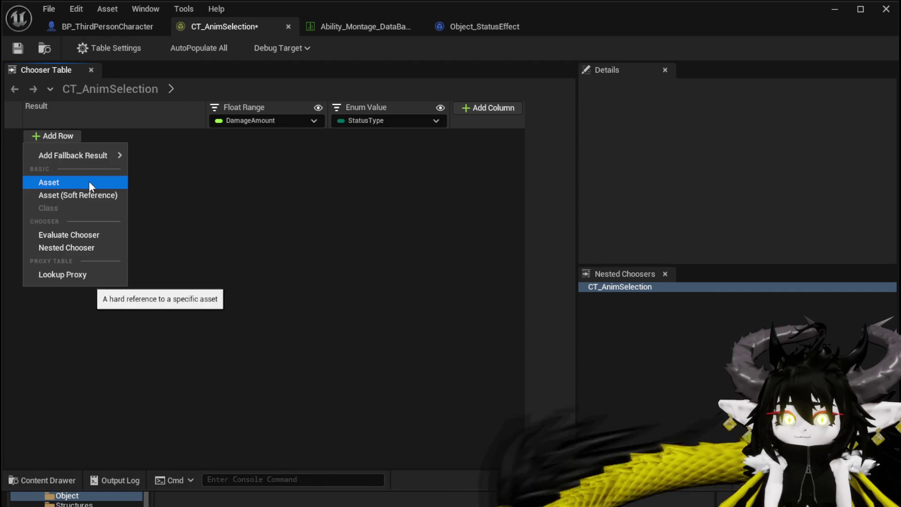
pyautogui.click(65, 182)
pyautogui.click(95, 137)
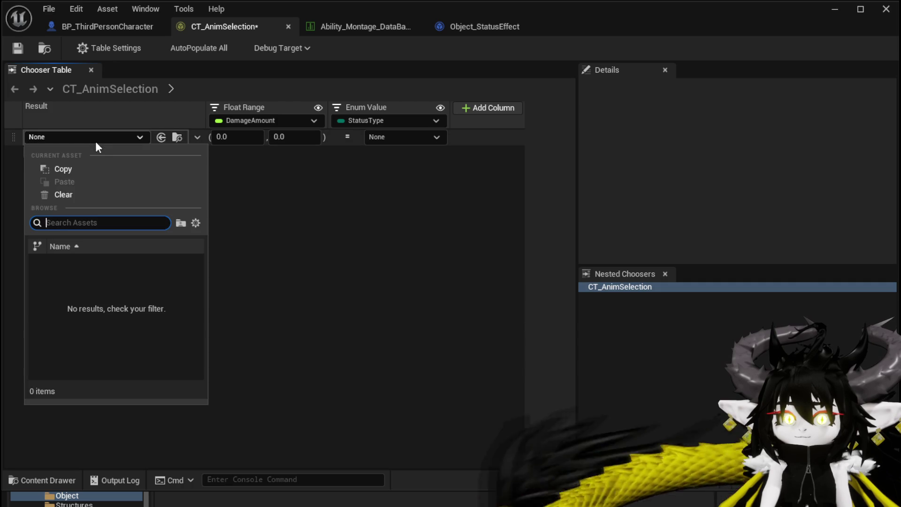
pyautogui.rightClick(95, 139)
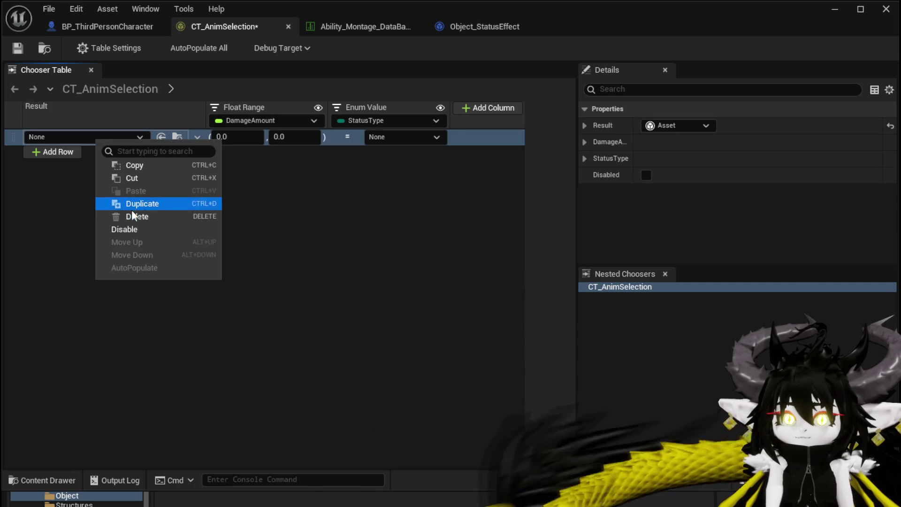
pyautogui.click(133, 216)
pyautogui.click(68, 138)
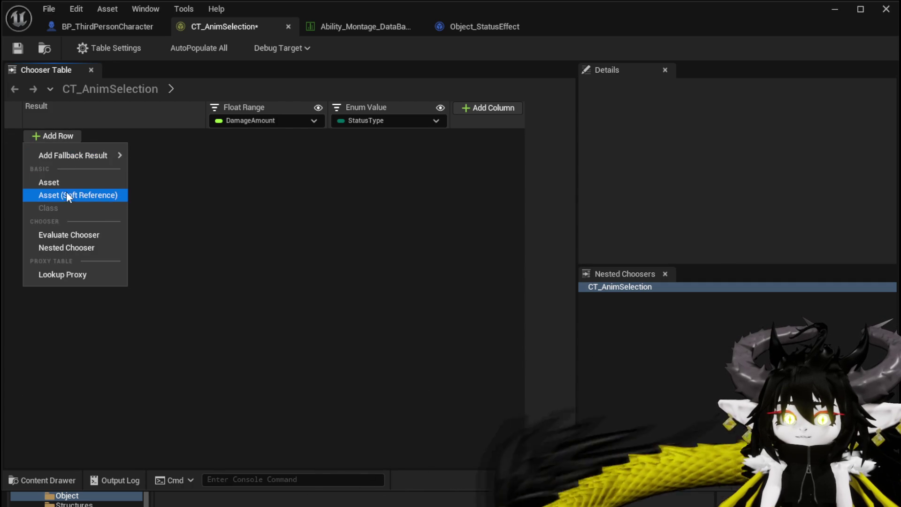
pyautogui.click(66, 192)
pyautogui.click(102, 136)
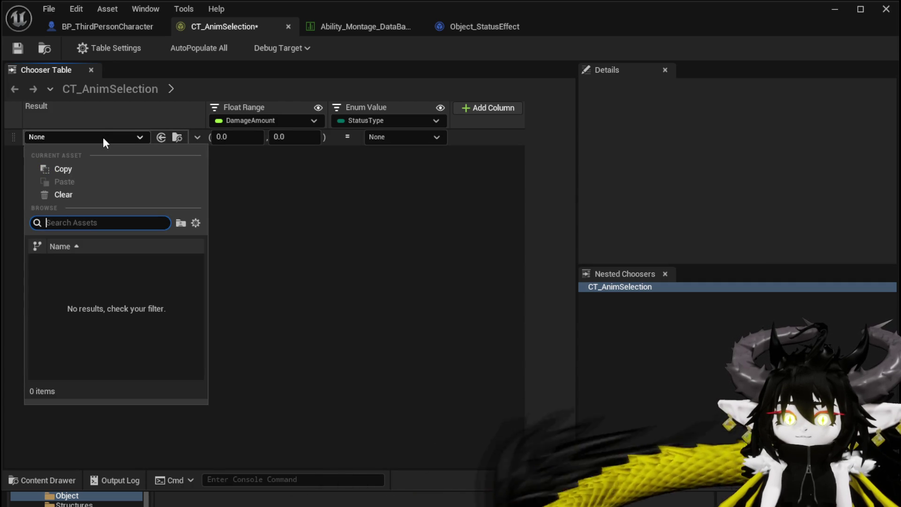
pyautogui.click(103, 137)
pyautogui.rightClick(106, 135)
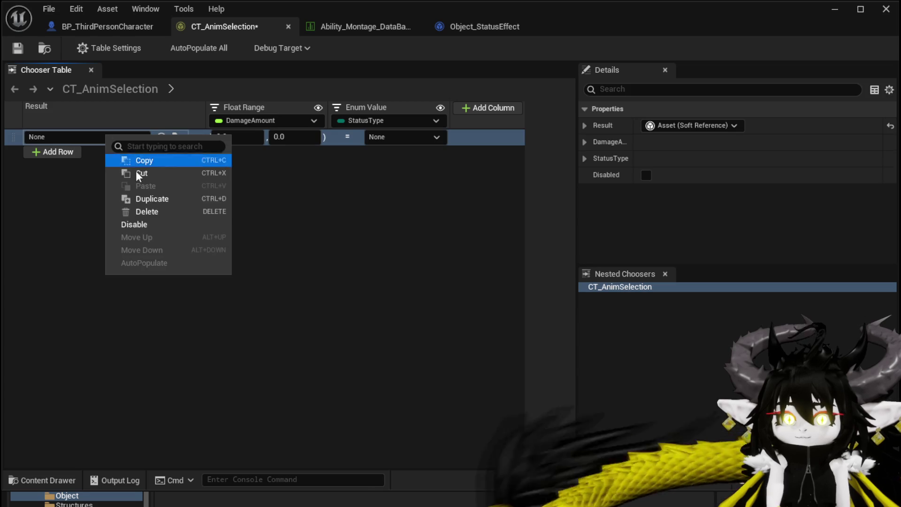
pyautogui.click(151, 212)
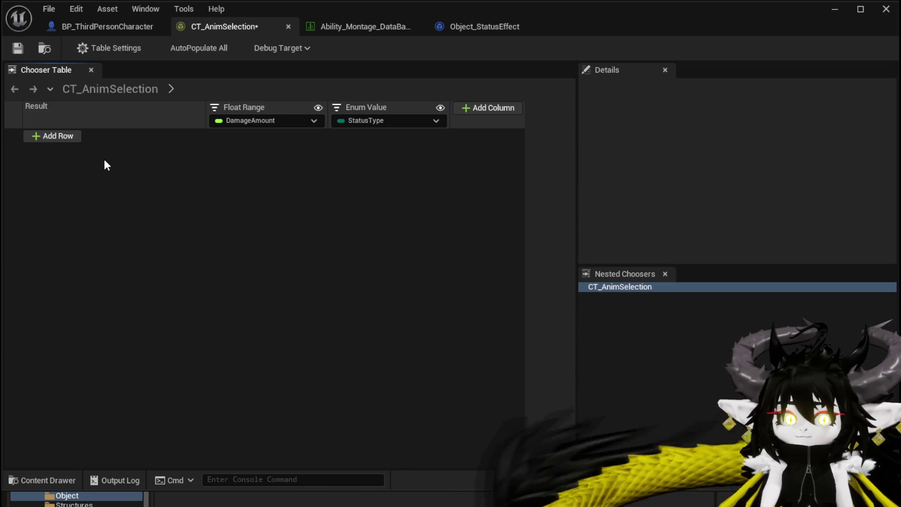
# Review the row result types without adding one, then save the emptied table
pyautogui.click(75, 137)
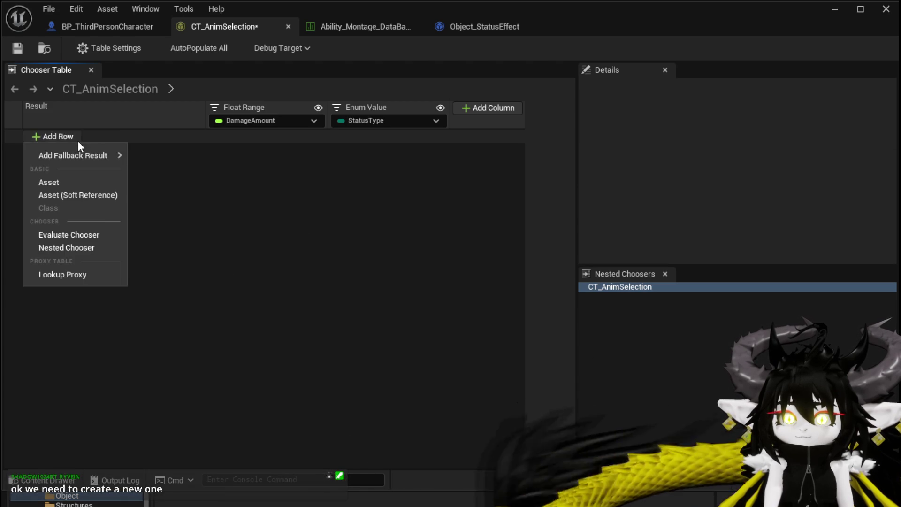
pyautogui.moveTo(112, 155)
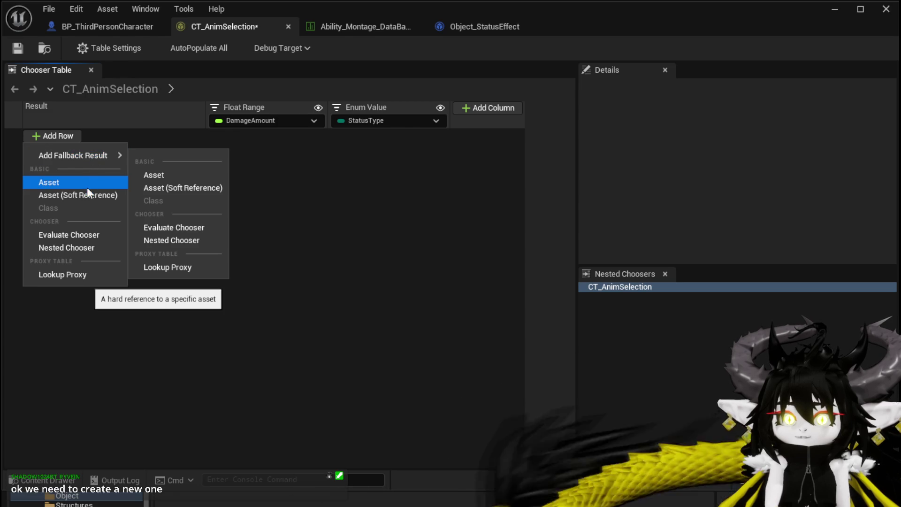
pyautogui.click(327, 179)
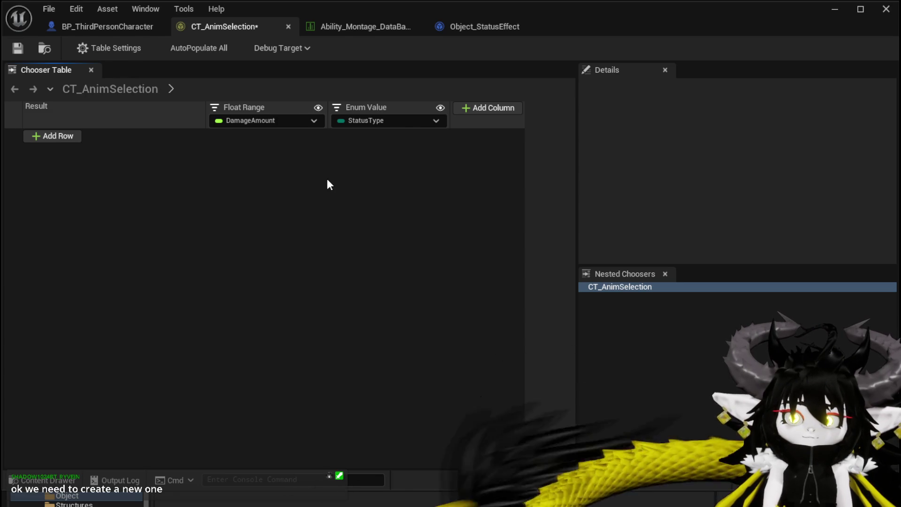
pyautogui.click(18, 47)
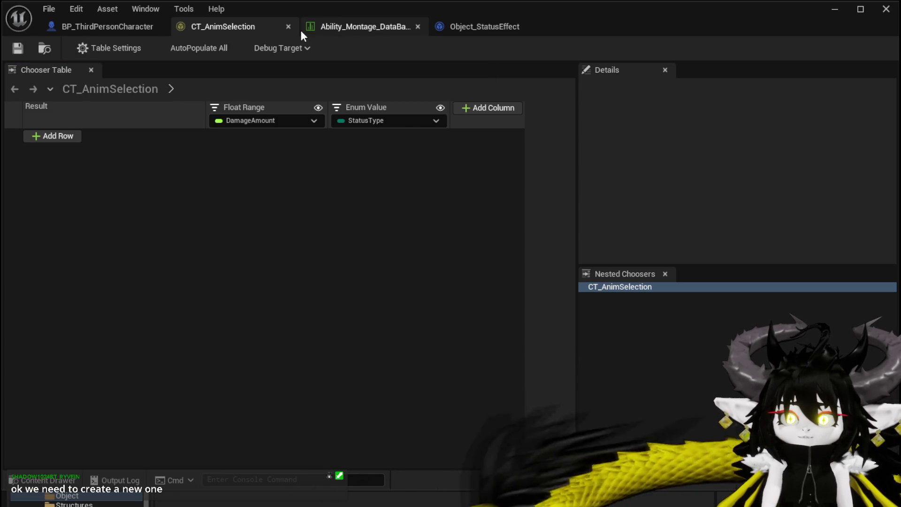
# Close the CT_AnimSelection tab and minimize the blueprint editor to view the level
pyautogui.click(289, 27)
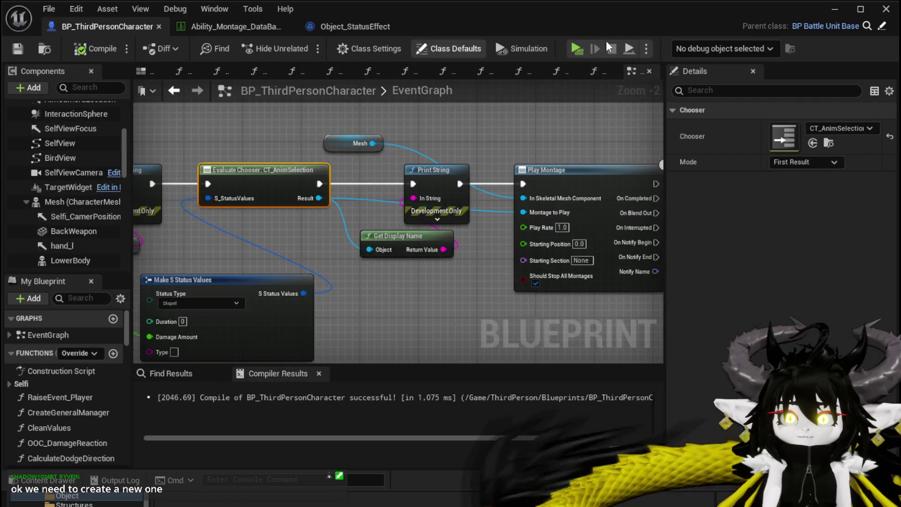
pyautogui.click(834, 9)
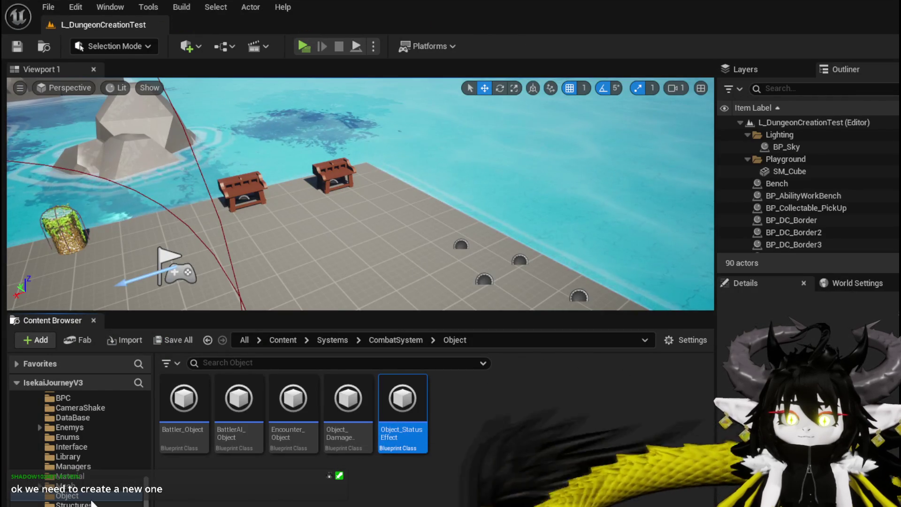
pyautogui.scroll(2, 89, 469)
pyautogui.scroll(-3, 87, 472)
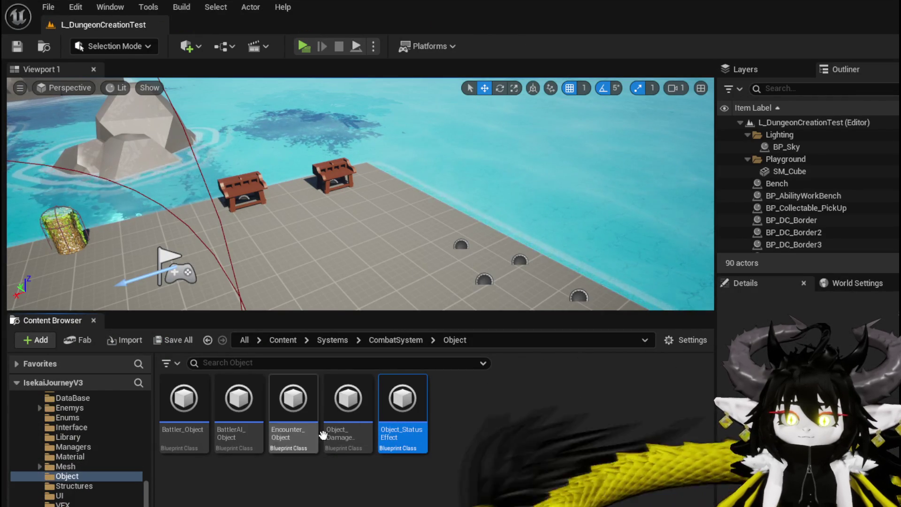
pyautogui.scroll(-6, 80, 445)
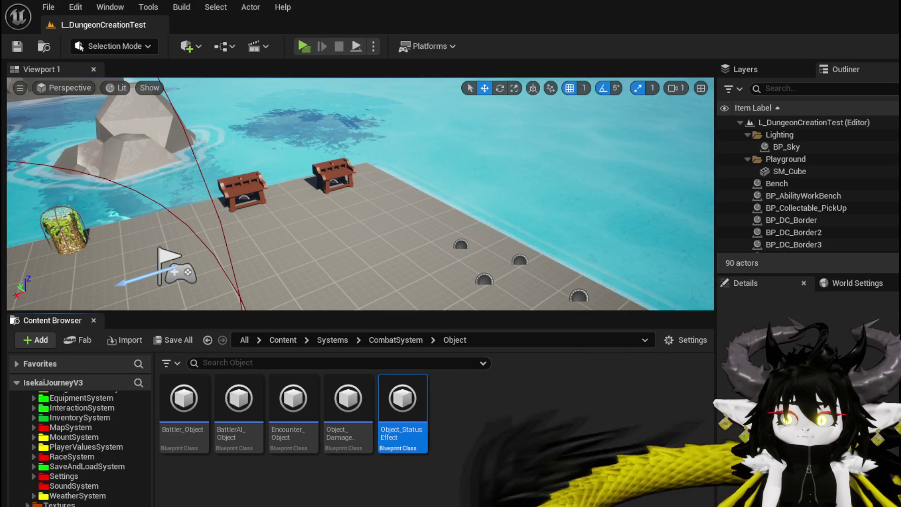
# Remove the Evaluate Chooser and Make S Status Values nodes, then compile and save BP_ThirdPersonCharacter
pyautogui.hotkey('alt', 'Tab')
pyautogui.scroll(-1, 459, 287)
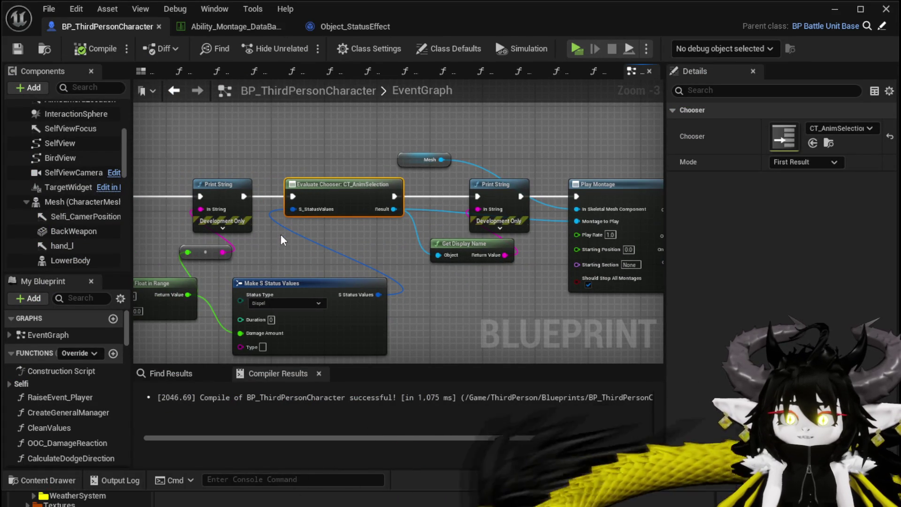
pyautogui.hotkey('ctrl', 'z')
pyautogui.hotkey('ctrl', 'z')
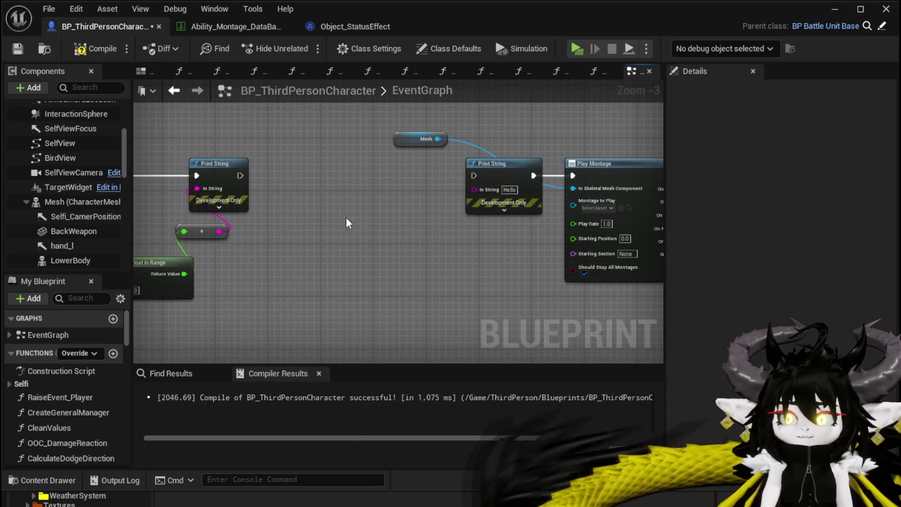
pyautogui.click(21, 51)
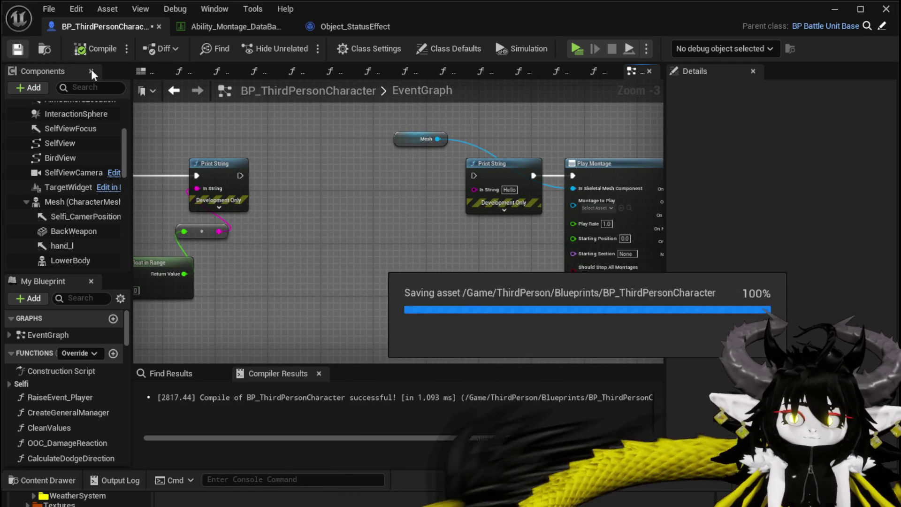
pyautogui.click(834, 9)
pyautogui.scroll(10, 104, 427)
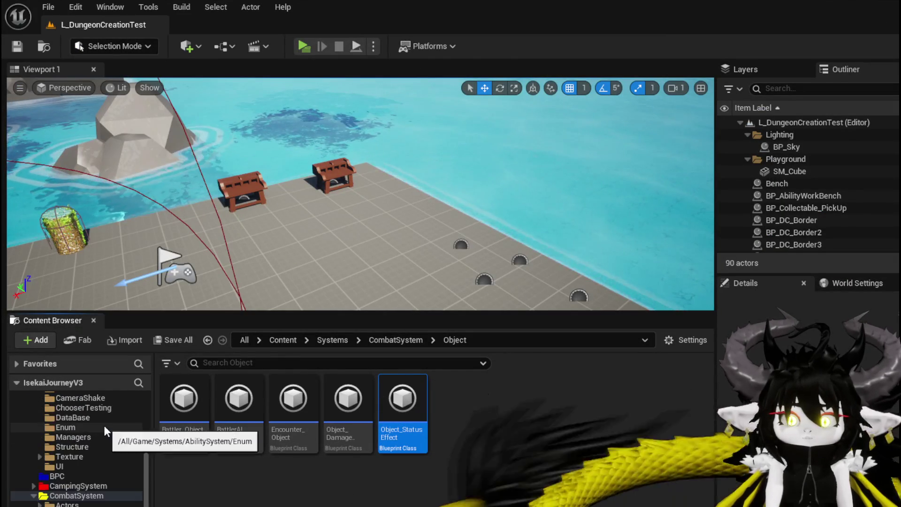
# In AbilitySystem/DataBase/ChooserTesting, start a new Chooser Table by searching 'choo' in the new-asset menu
pyautogui.scroll(3, 103, 424)
pyautogui.click(88, 475)
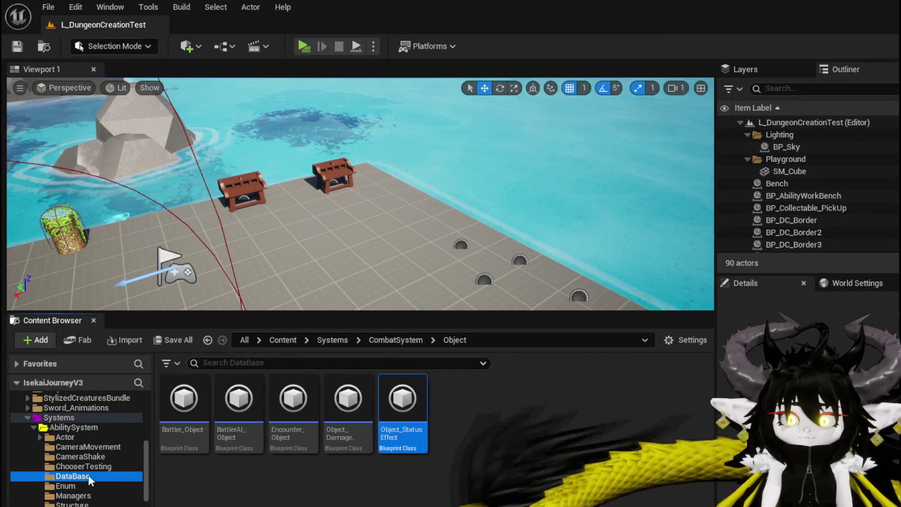
pyautogui.click(82, 466)
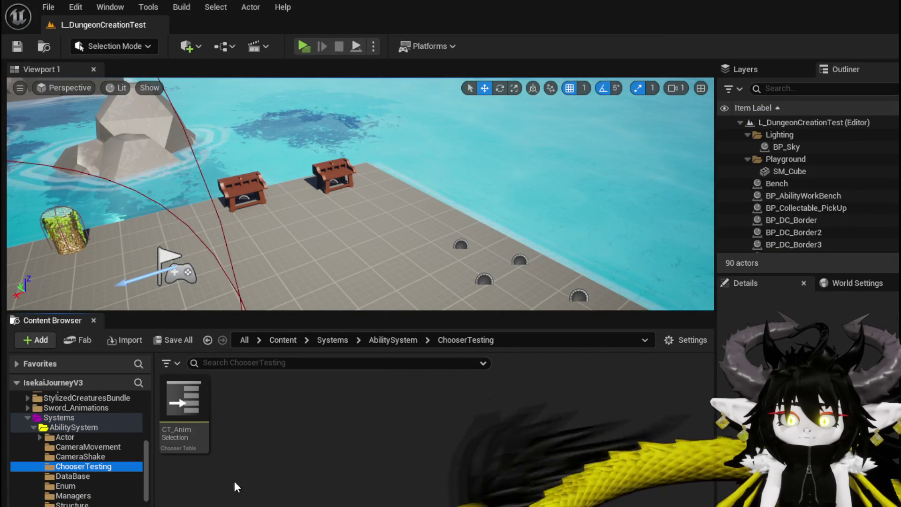
pyautogui.rightClick(224, 407)
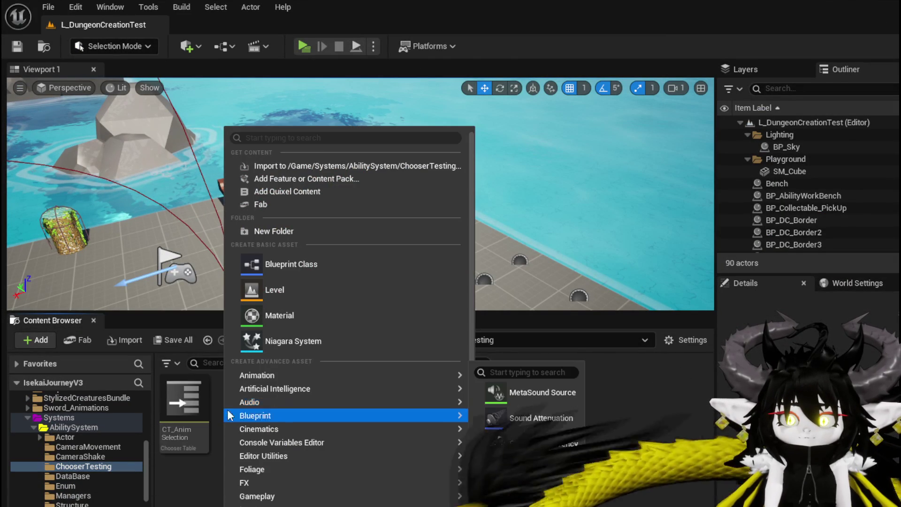
pyautogui.click(286, 138)
pyautogui.write('c')
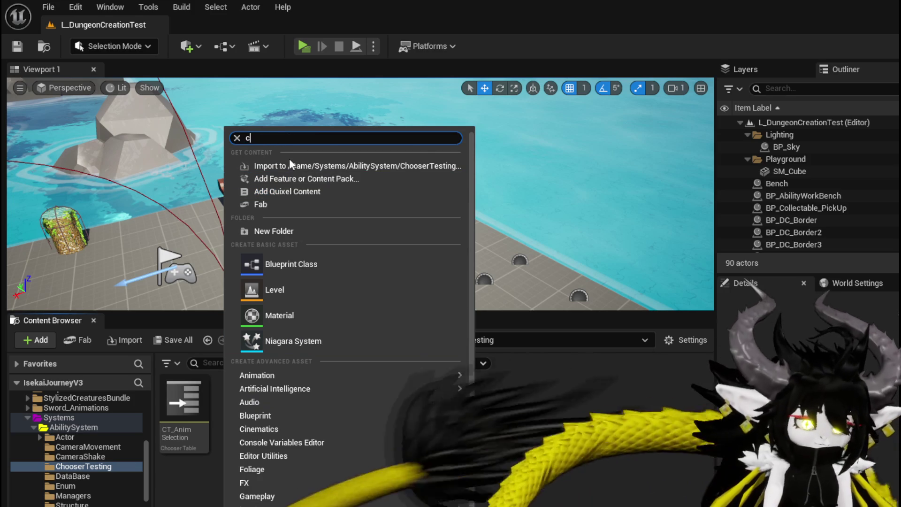
pyautogui.write('h')
pyautogui.moveTo(290, 164)
pyautogui.write('oo')
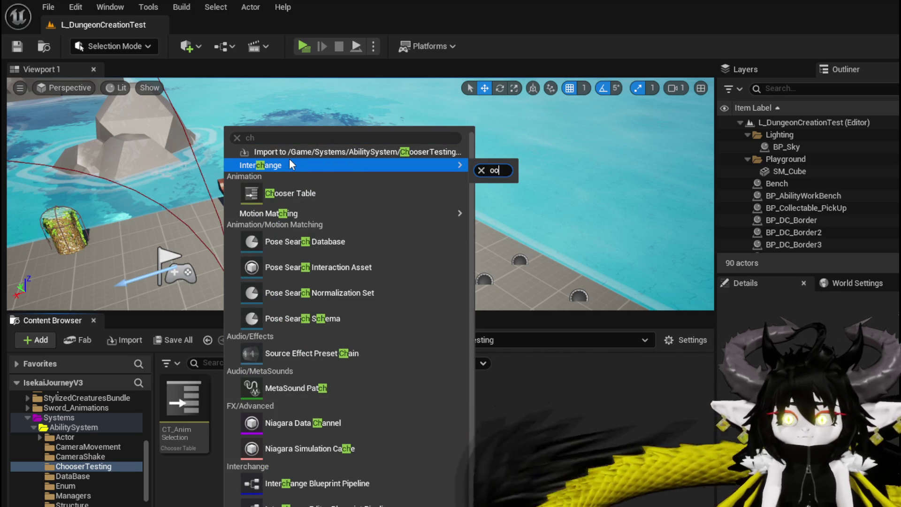
pyautogui.click(305, 194)
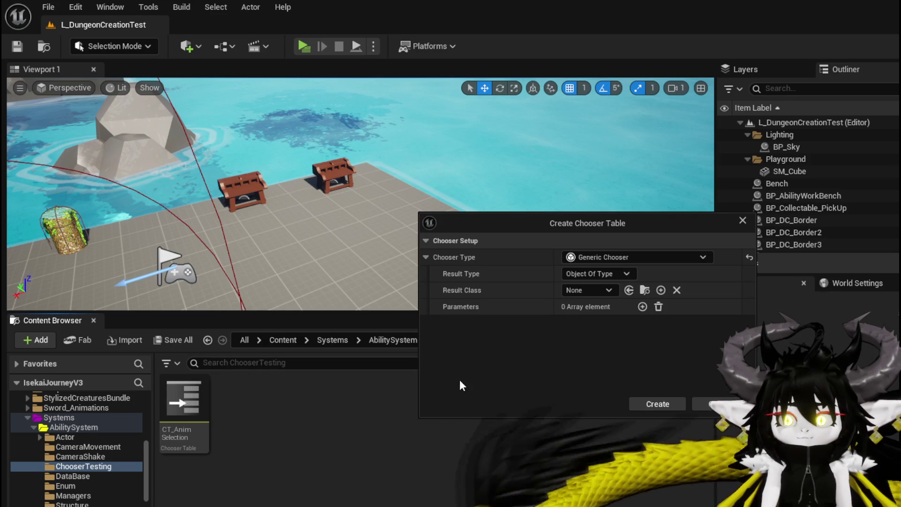
# Set the chooser type to Generic Chooser with Object_StatusEffect as result class, Object Of Type
pyautogui.click(587, 258)
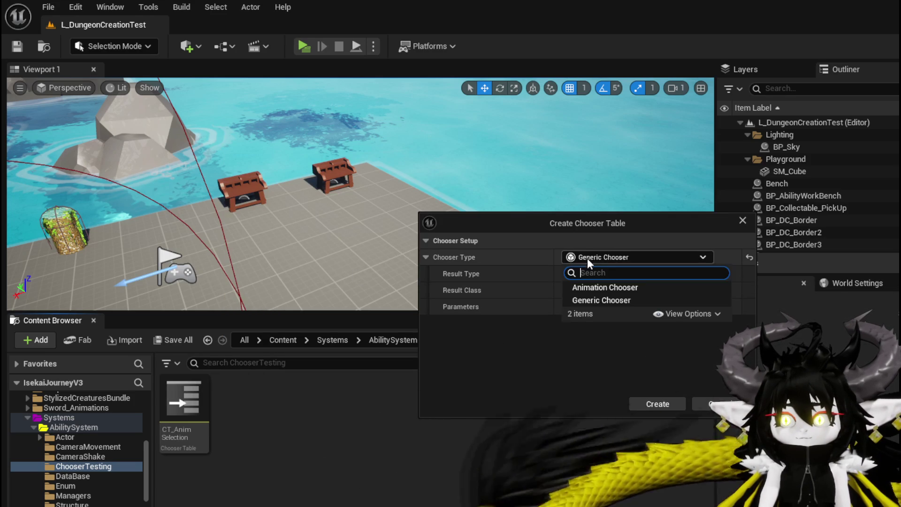
pyautogui.click(602, 300)
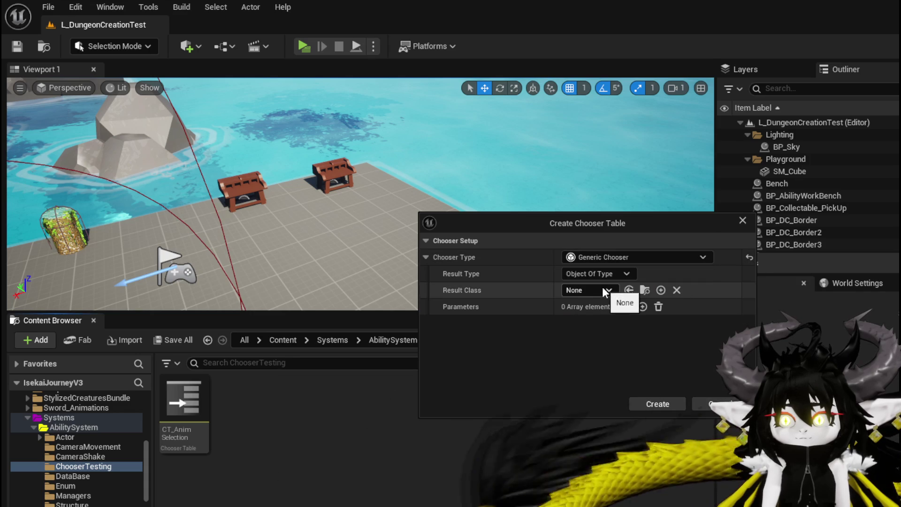
pyautogui.click(586, 288)
pyautogui.write('Status')
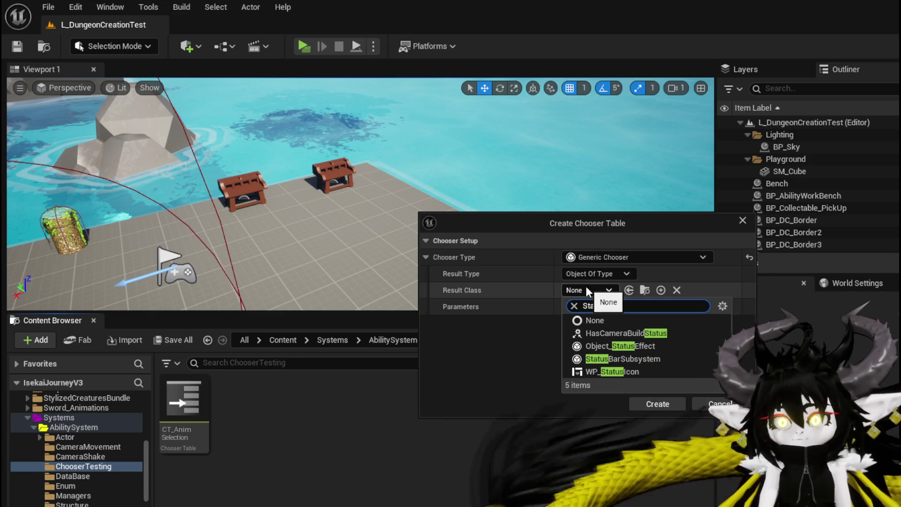
pyautogui.click(621, 347)
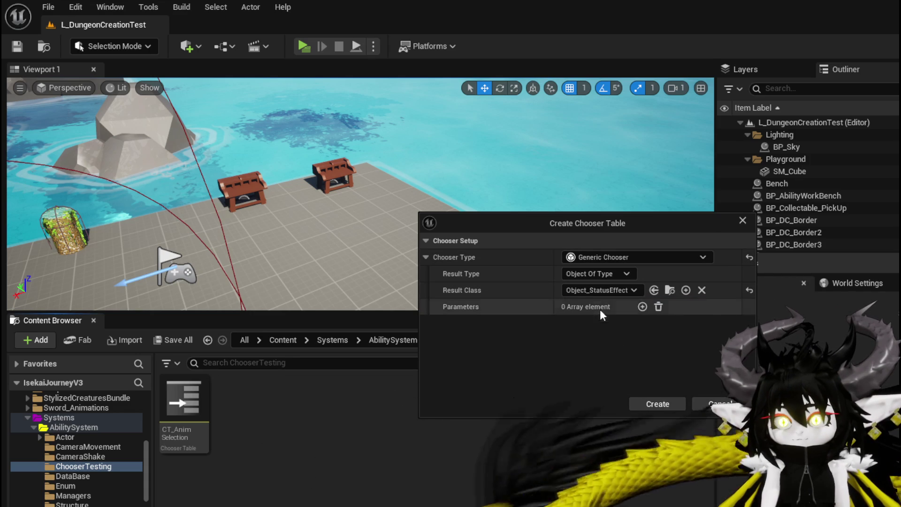
pyautogui.click(575, 276)
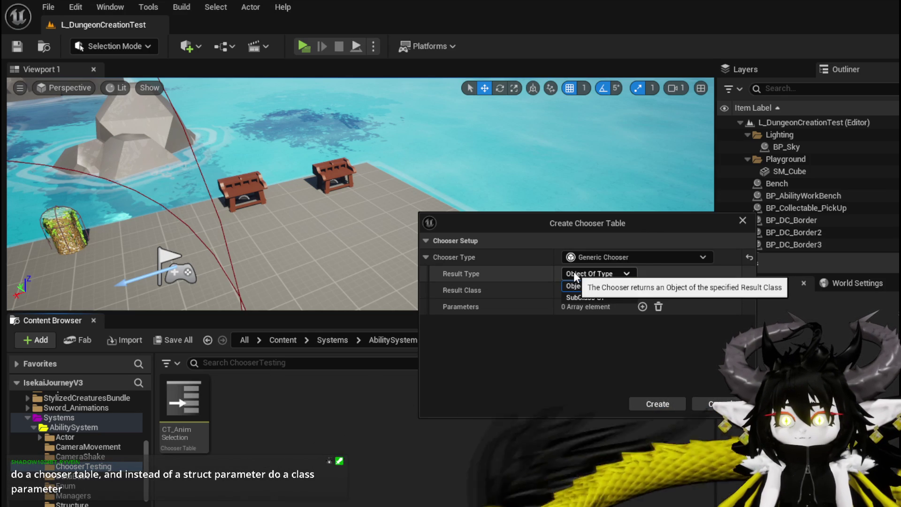
pyautogui.click(573, 286)
# Add a Class Parameter of class Object_StatusEffect with direction Input/Output
pyautogui.click(642, 306)
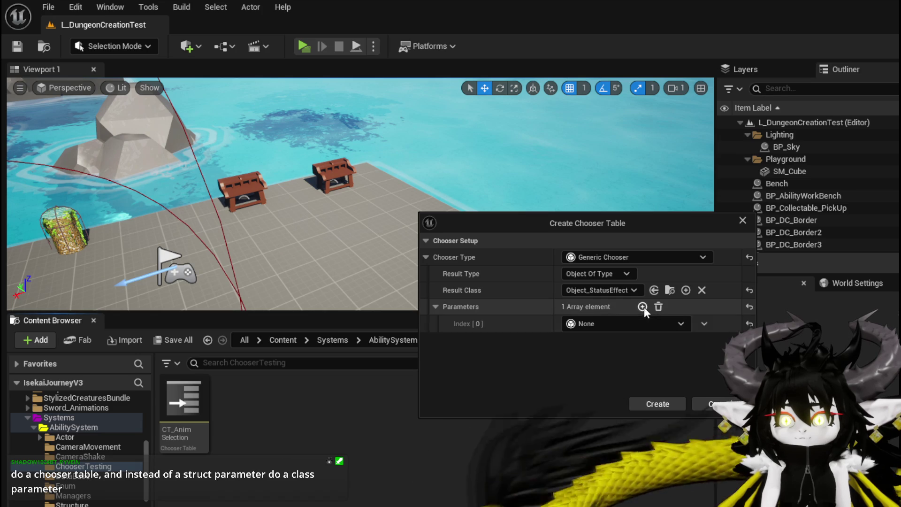
pyautogui.click(598, 322)
pyautogui.click(598, 356)
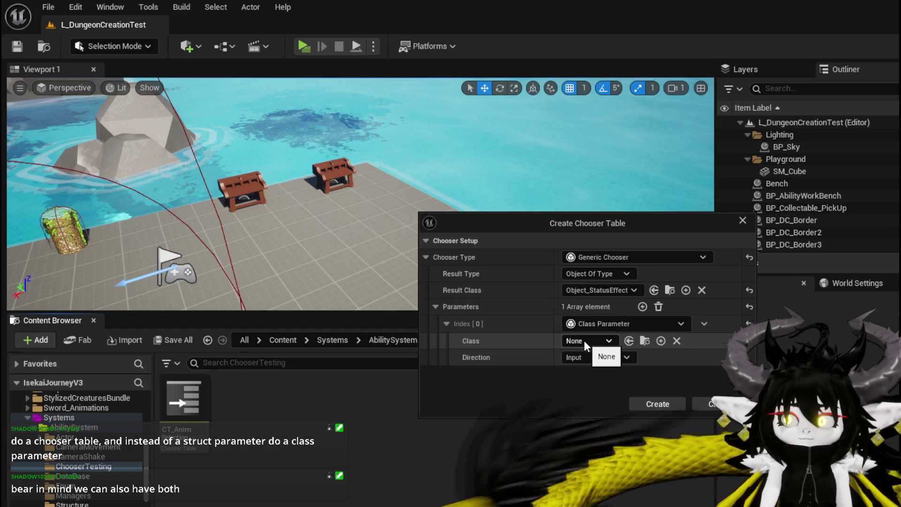
pyautogui.click(585, 340)
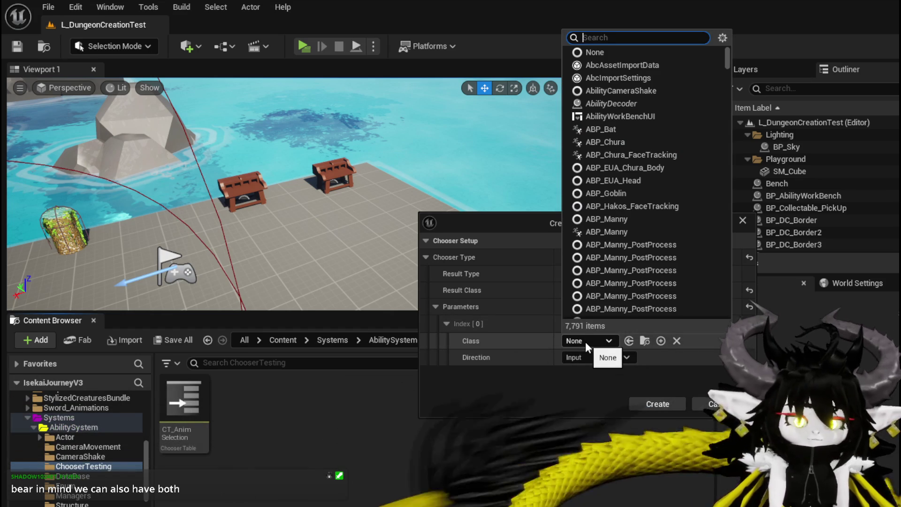
pyautogui.write('Statu')
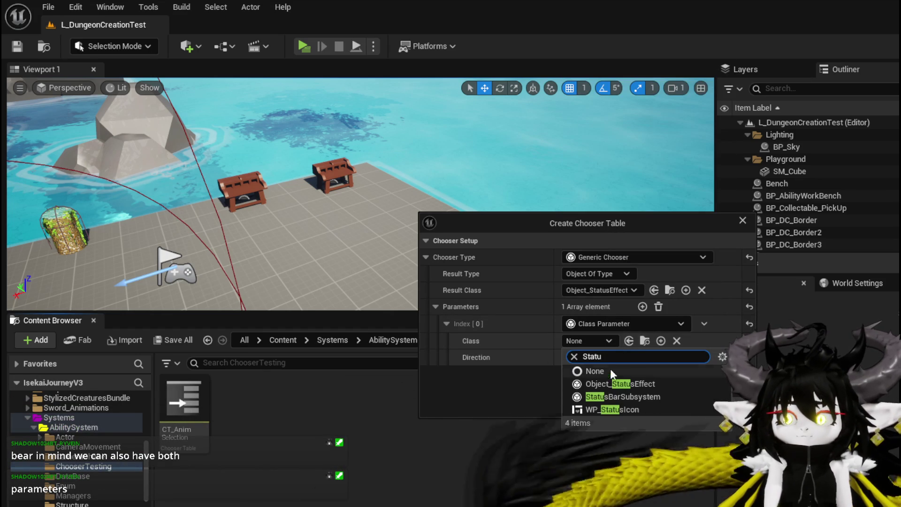
pyautogui.click(614, 384)
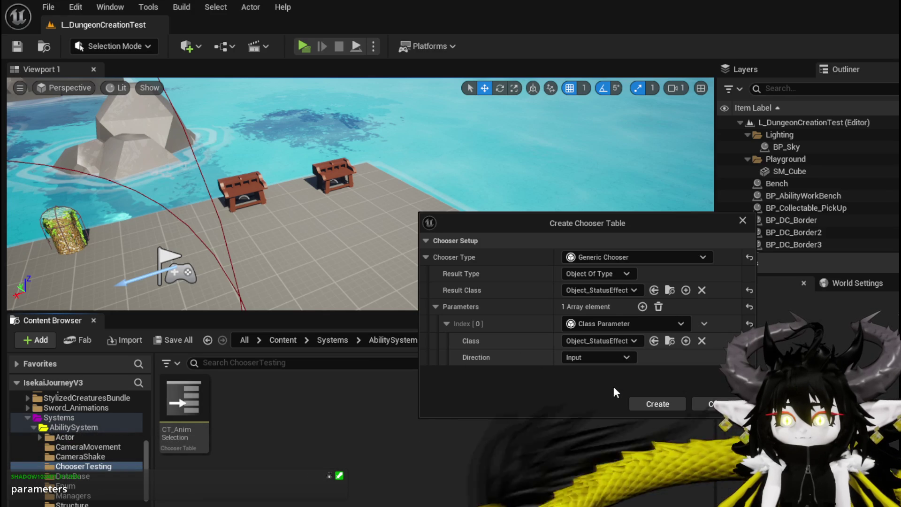
pyautogui.click(603, 360)
pyautogui.click(602, 359)
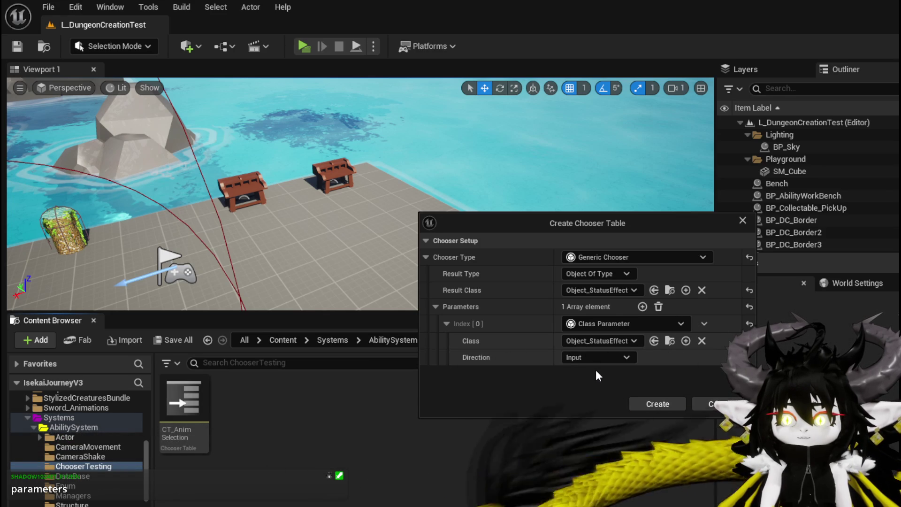
pyautogui.click(583, 357)
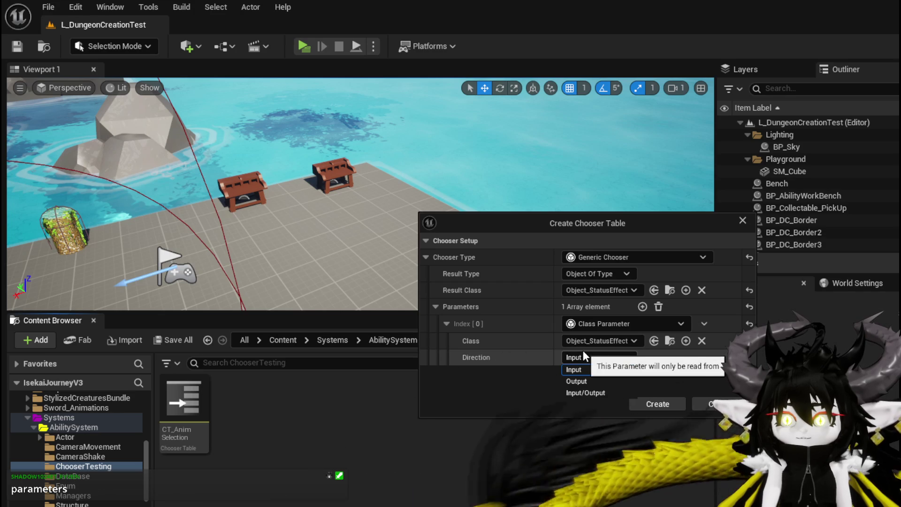
pyautogui.click(581, 354)
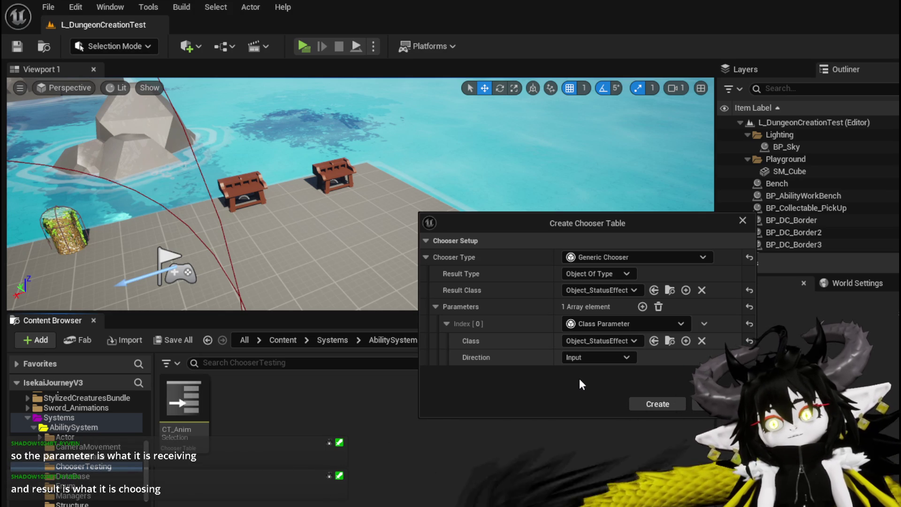
pyautogui.click(581, 356)
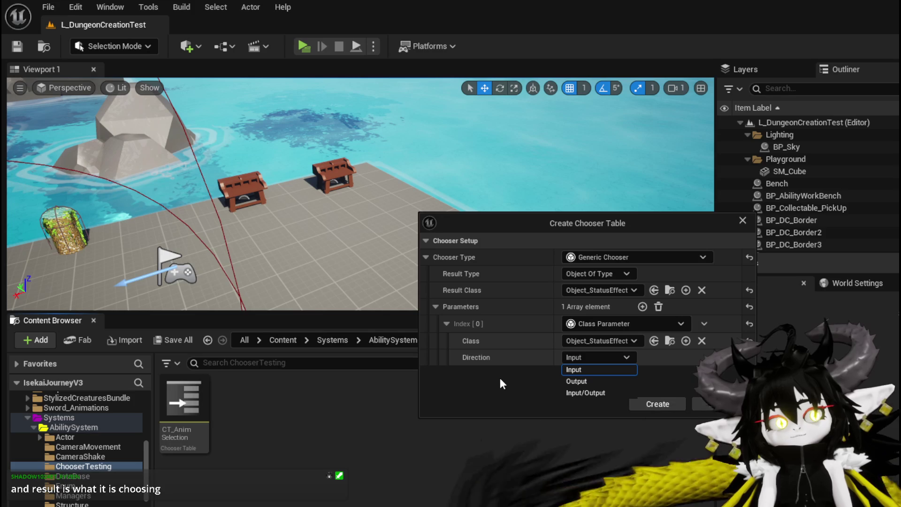
pyautogui.click(596, 393)
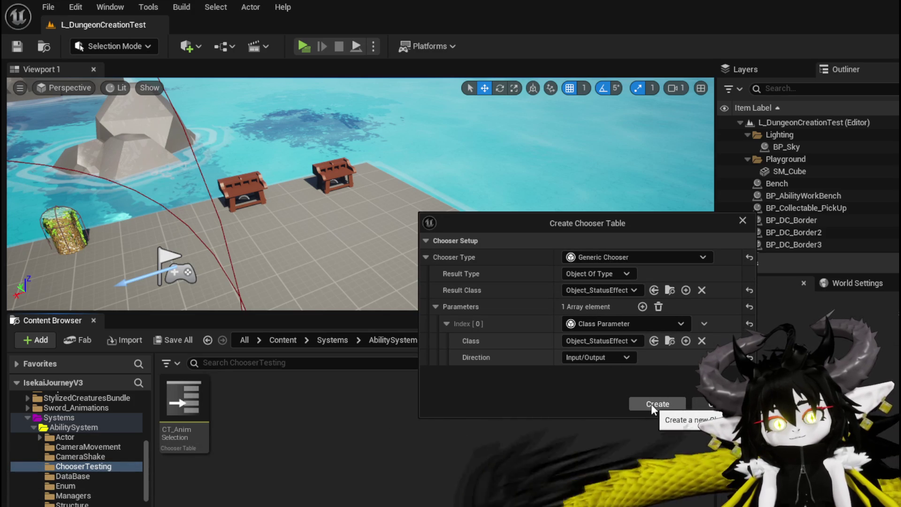
pyautogui.moveTo(572, 218); pyautogui.dragTo(364, 188)
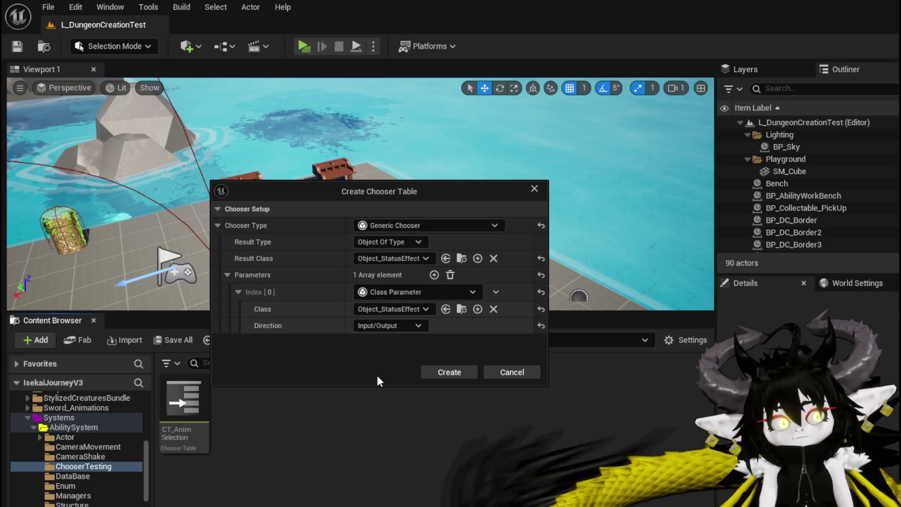
# Create the chooser table named CT_StatusObject, save it, and open it for editing
pyautogui.click(443, 373)
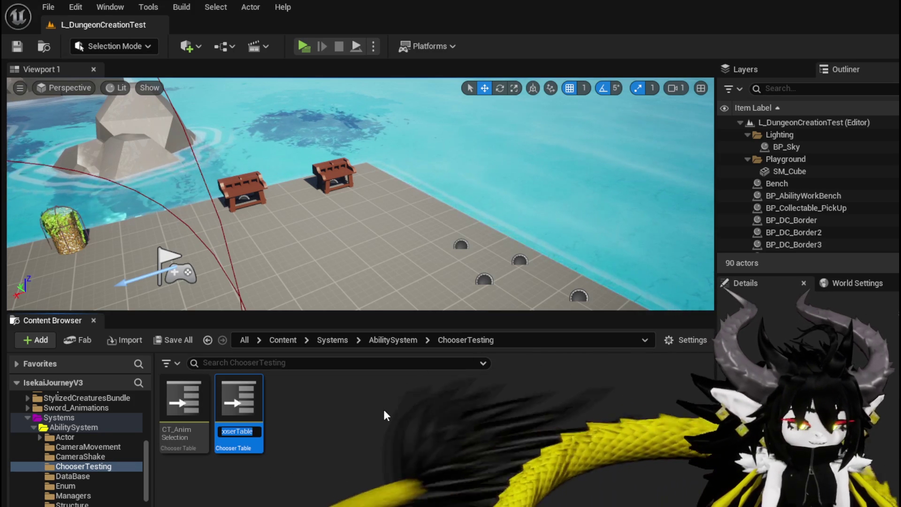
pyautogui.write('CT_StatusObje')
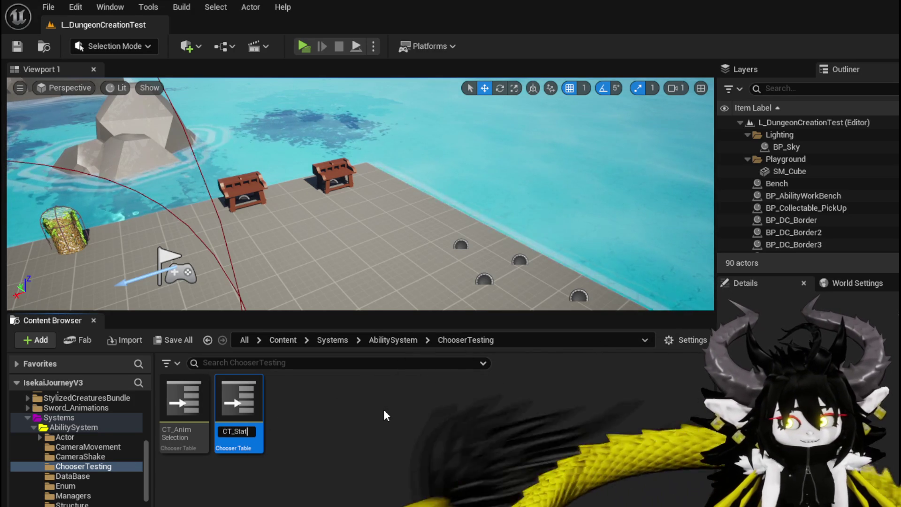
pyautogui.write('ct')
pyautogui.press('Return')
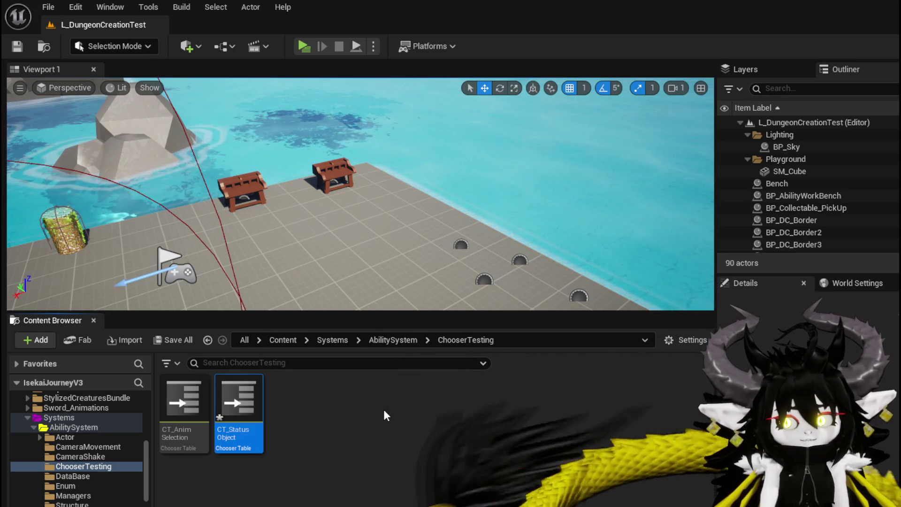
pyautogui.hotkey('ctrl', 'shift', 's')
pyautogui.press('Return')
pyautogui.doubleClick(242, 404)
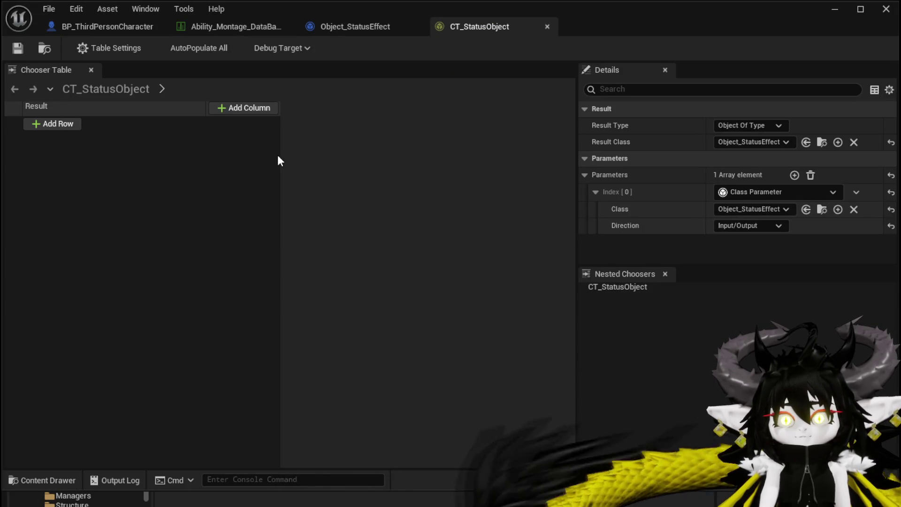
# Add one result row to CT_StatusObject, leave its asset as None, and save
pyautogui.click(52, 123)
pyautogui.click(57, 167)
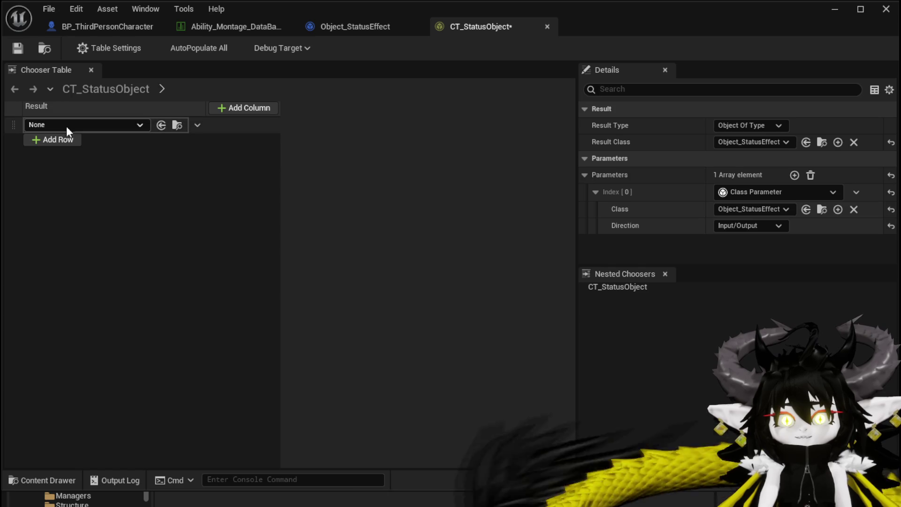
pyautogui.click(66, 126)
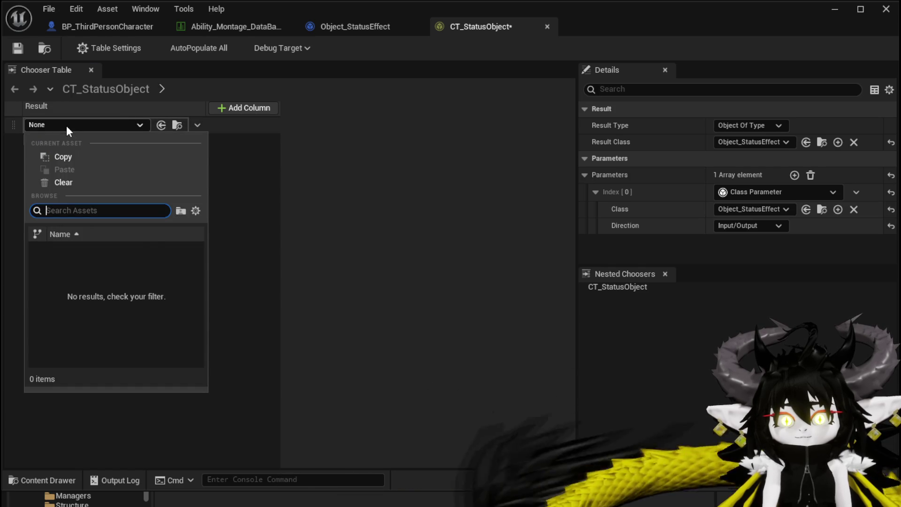
pyautogui.click(66, 125)
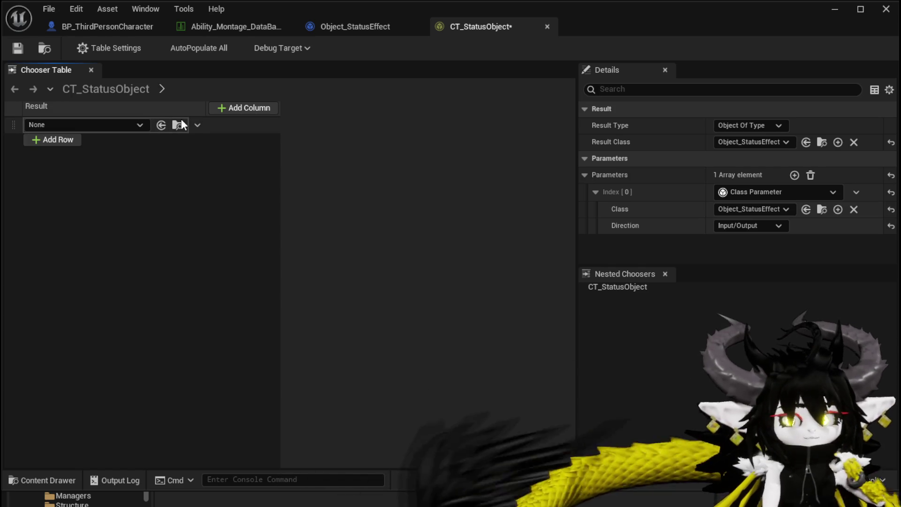
pyautogui.click(78, 126)
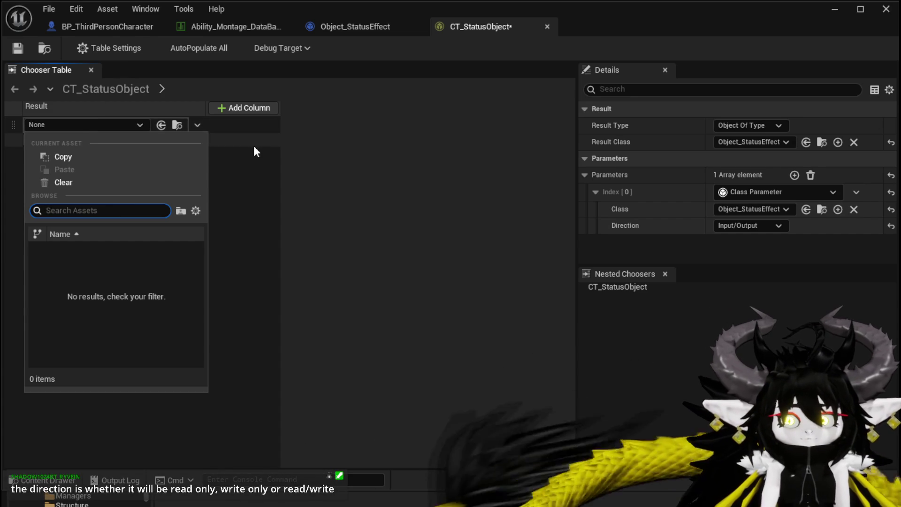
pyautogui.click(254, 146)
pyautogui.click(60, 128)
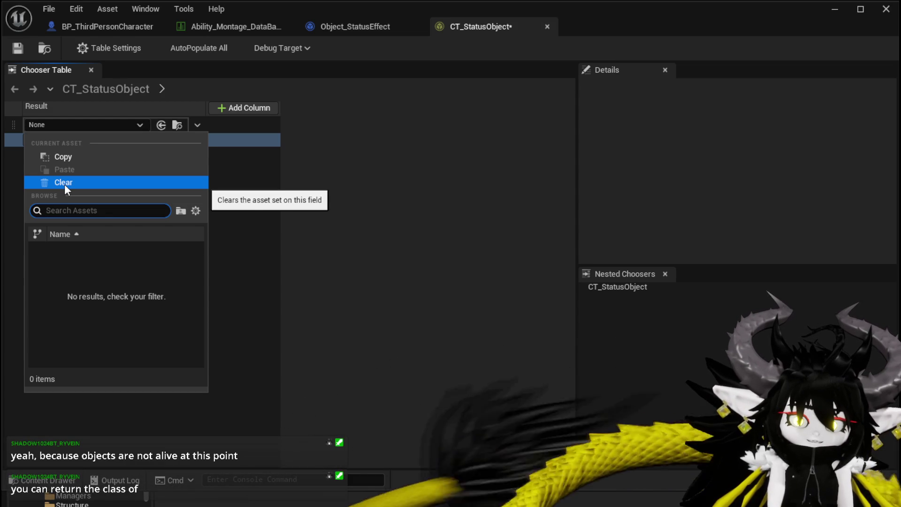
pyautogui.click(258, 170)
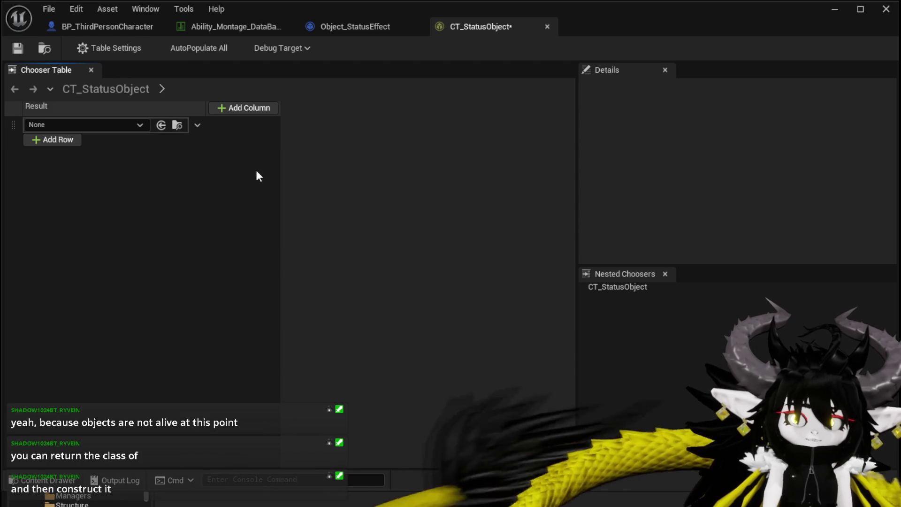
pyautogui.click(25, 52)
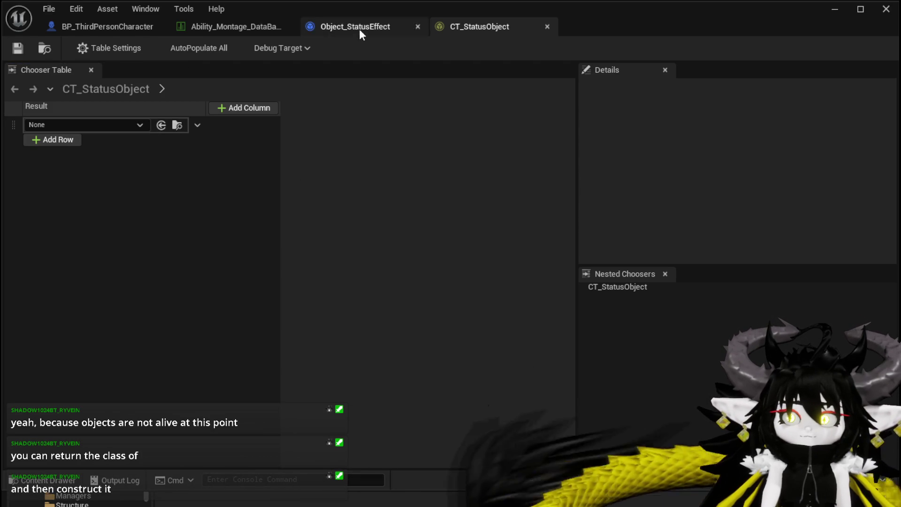
# In BP_ThirdPersonCharacter's EventGraph, search 'Evaluate' and place an Evaluate Chooser node
pyautogui.click(118, 25)
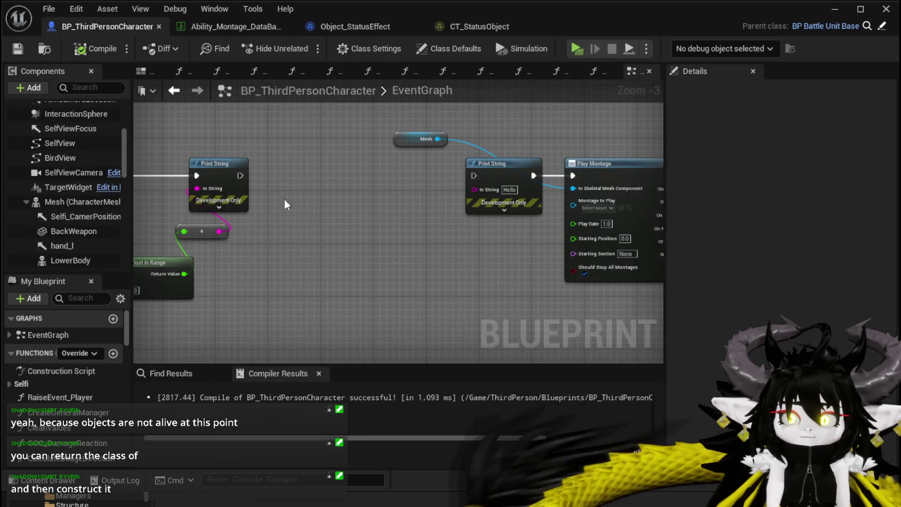
pyautogui.rightClick(295, 196)
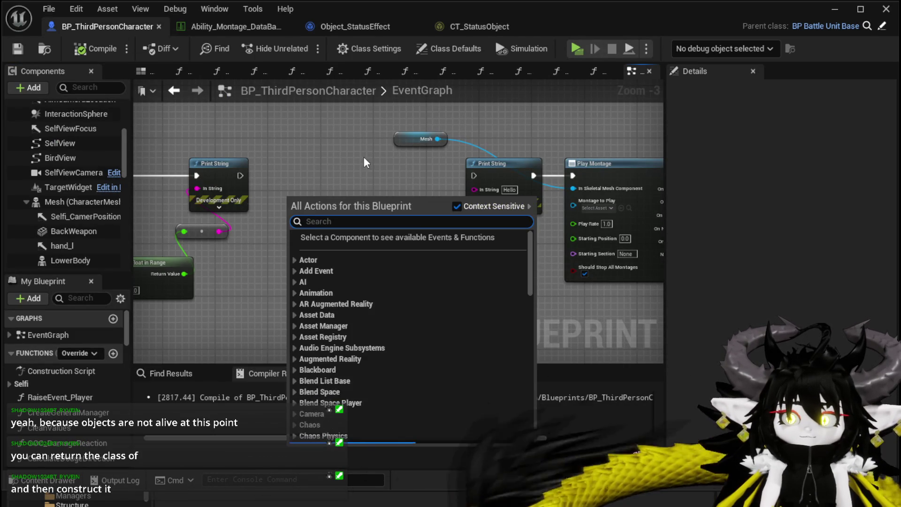
pyautogui.write('eva')
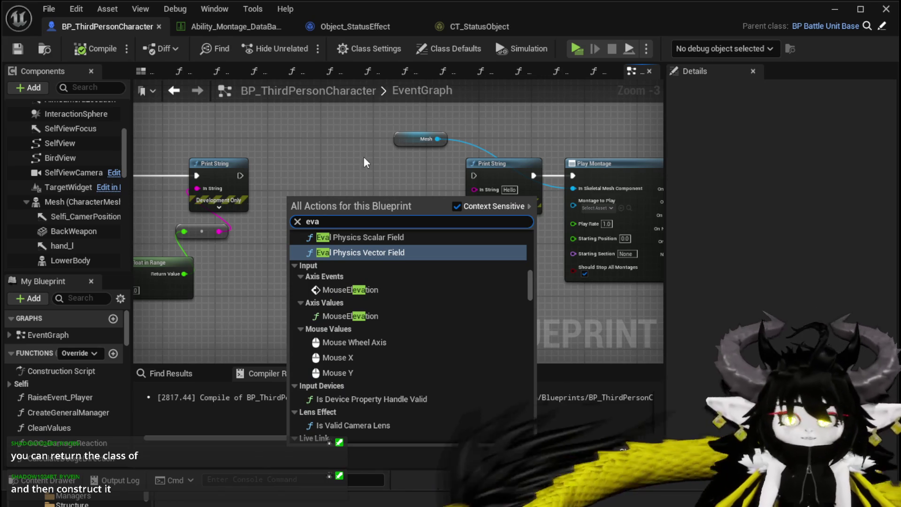
pyautogui.write('lua')
pyautogui.press('BackSpace')
pyautogui.press('BackSpace')
pyautogui.press('BackSpace')
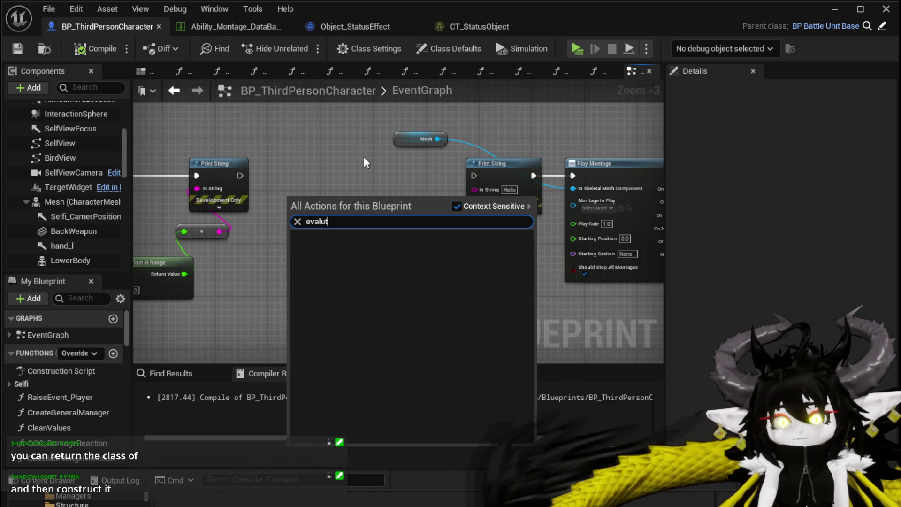
pyautogui.write('a')
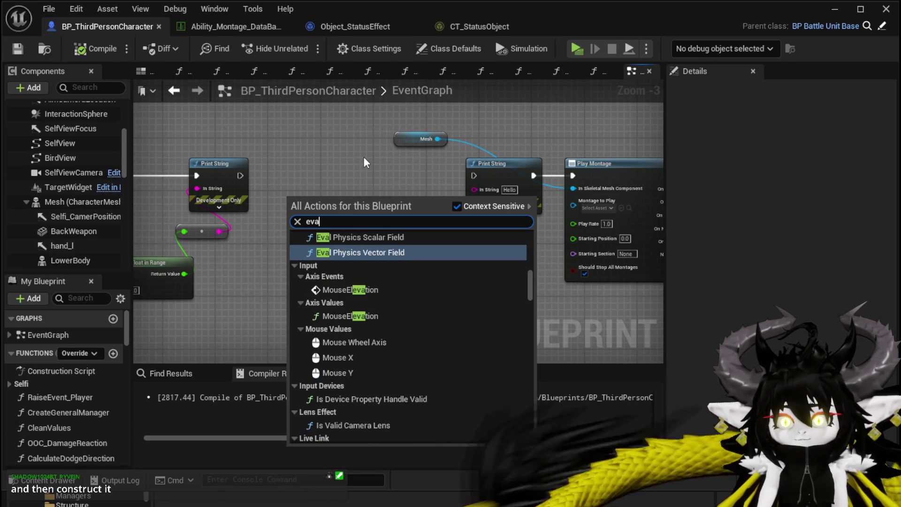
pyautogui.write('l')
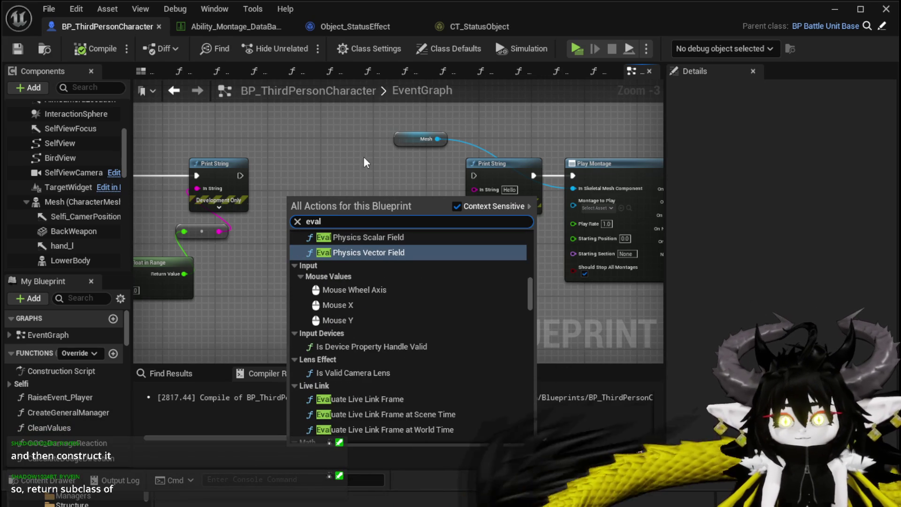
pyautogui.press('BackSpace')
pyautogui.write('lut')
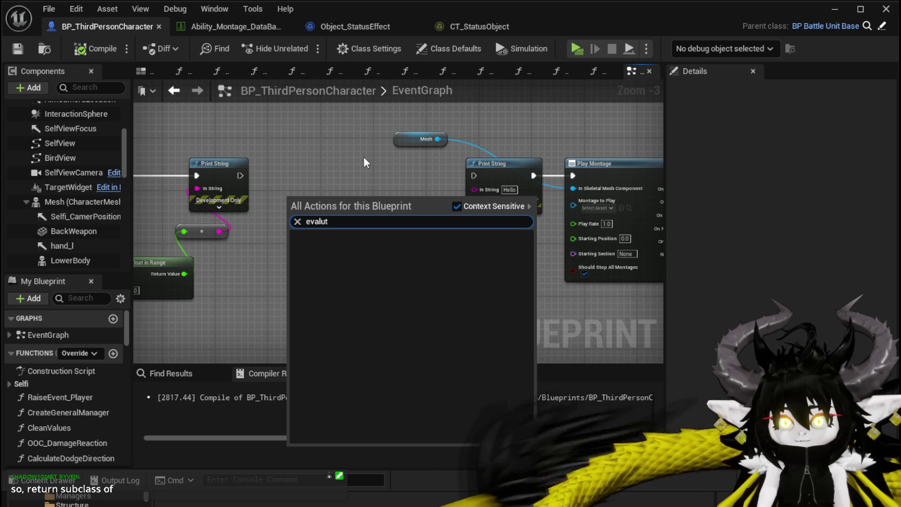
pyautogui.press('BackSpace')
pyautogui.press('BackSpace')
pyautogui.press('BackSpace')
pyautogui.write('e')
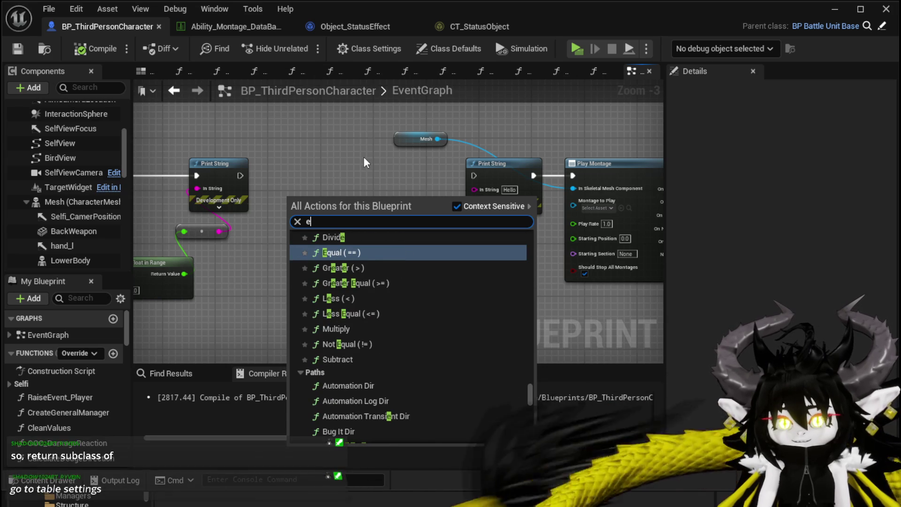
pyautogui.write('lv')
pyautogui.press('BackSpace')
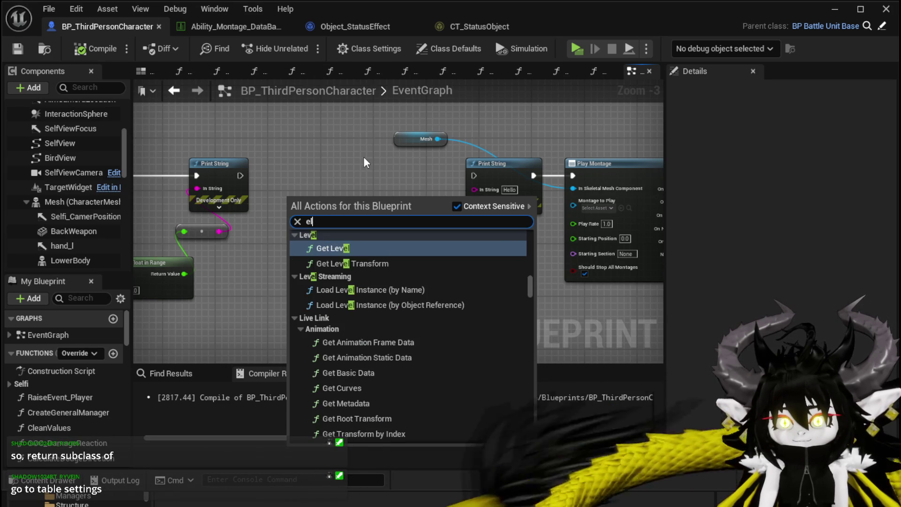
pyautogui.press('BackSpace')
pyautogui.press('BackSpace')
pyautogui.write('E')
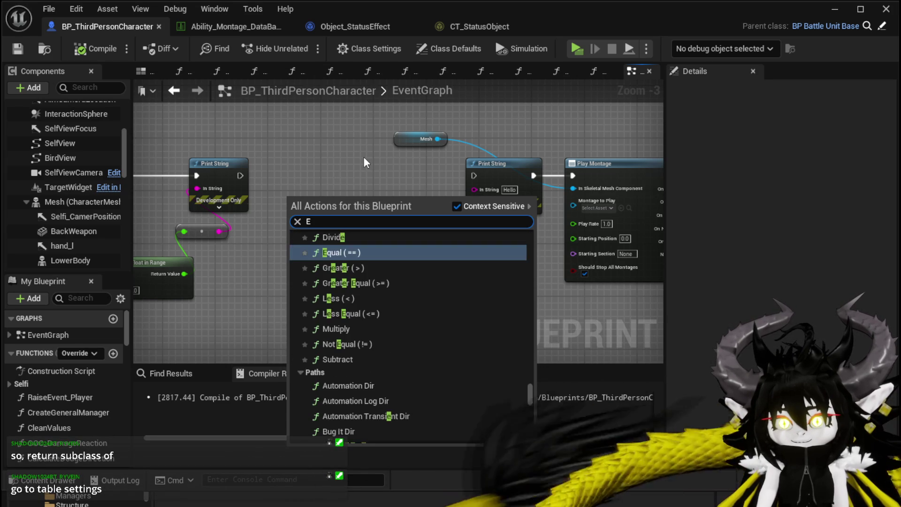
pyautogui.write('va')
pyautogui.press('BackSpace')
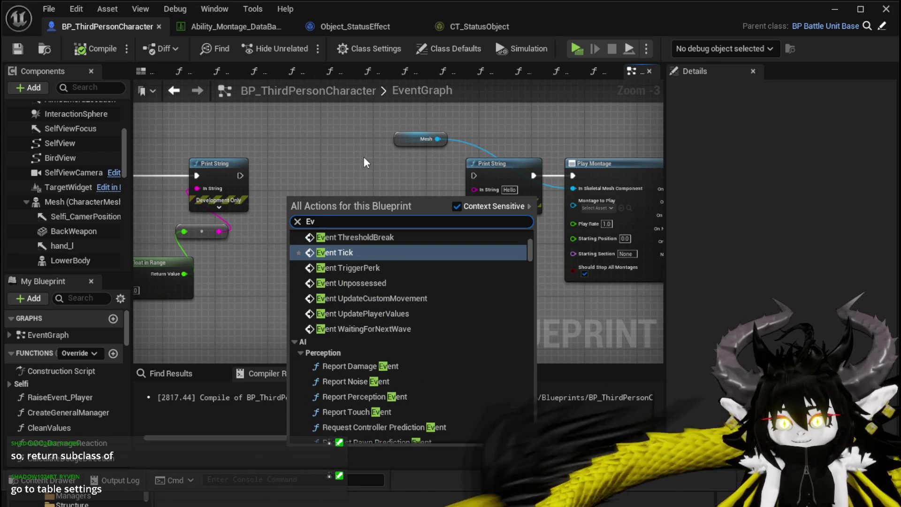
pyautogui.write('el')
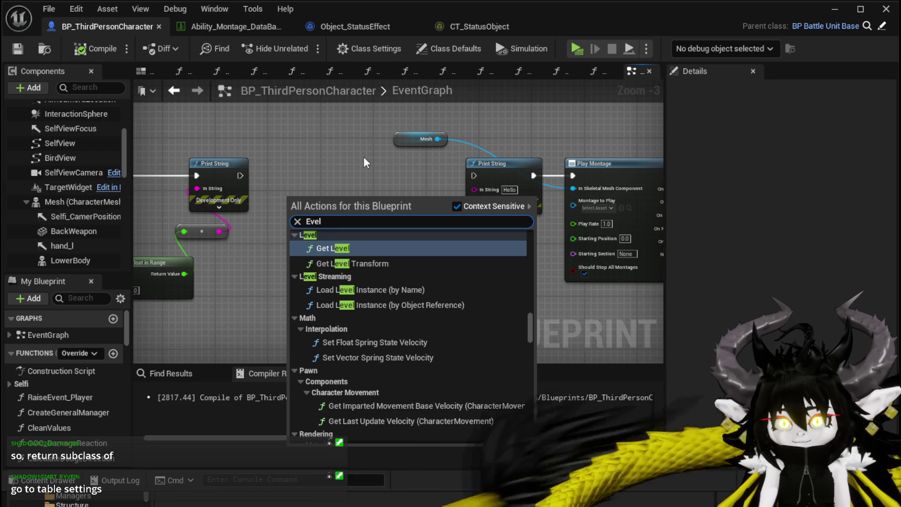
pyautogui.press('BackSpace')
pyautogui.press('BackSpace')
pyautogui.write('v')
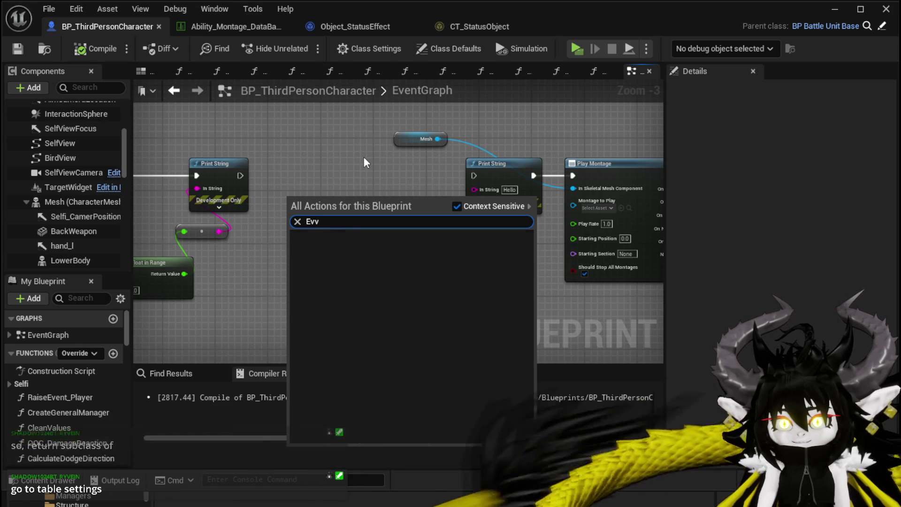
pyautogui.press('BackSpace')
pyautogui.write('al')
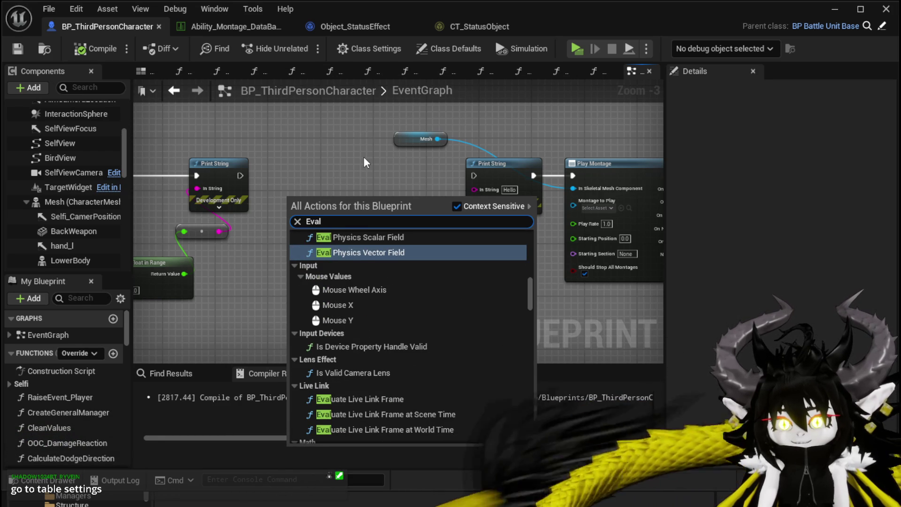
pyautogui.write('uate')
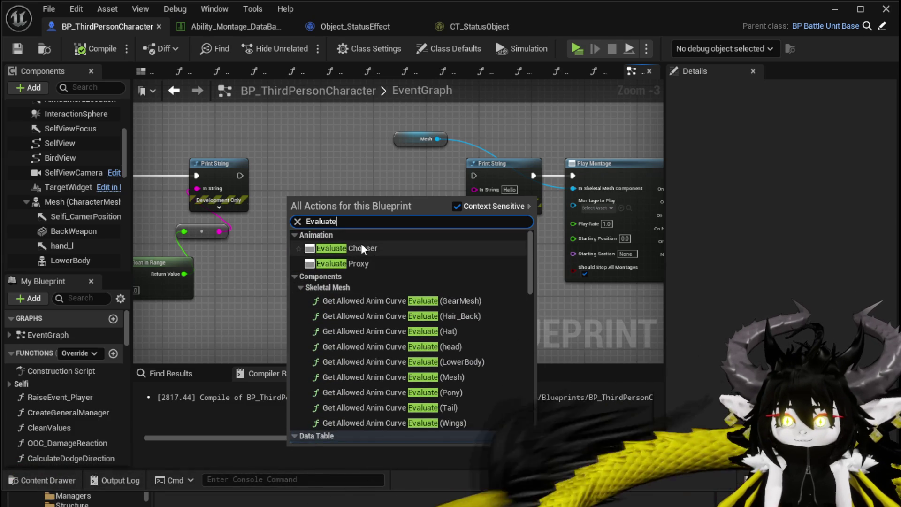
pyautogui.press('Escape')
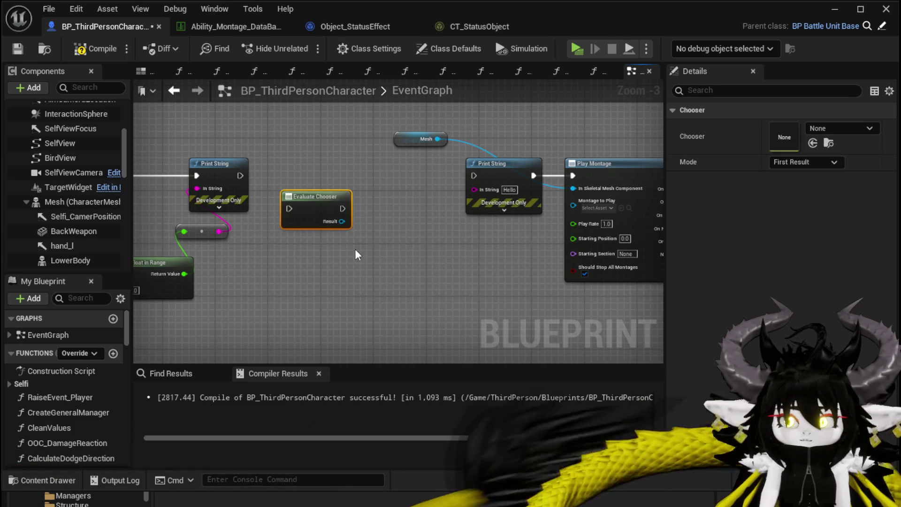
# Point Evaluate Chooser at CT_StatusObject and add a Construct Object from Class node for Object_StatusEffect
pyautogui.scroll(3, 355, 255)
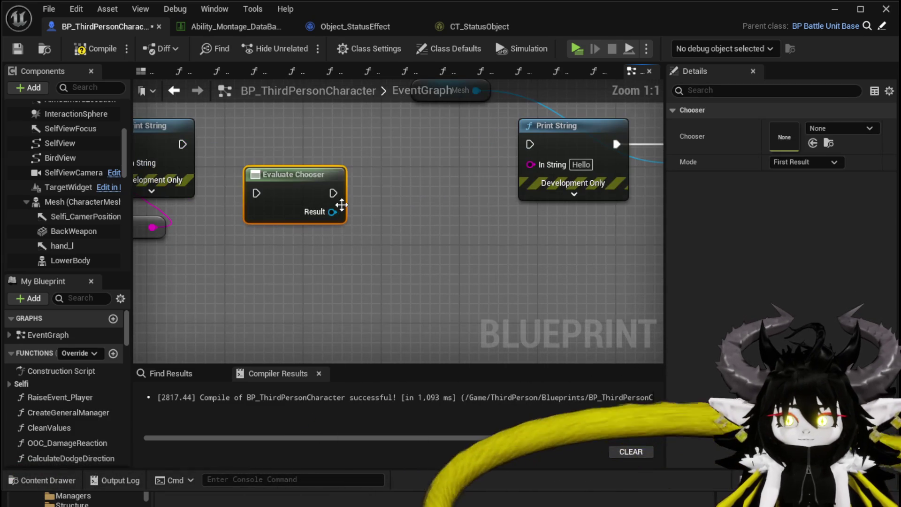
pyautogui.click(868, 128)
pyautogui.click(840, 302)
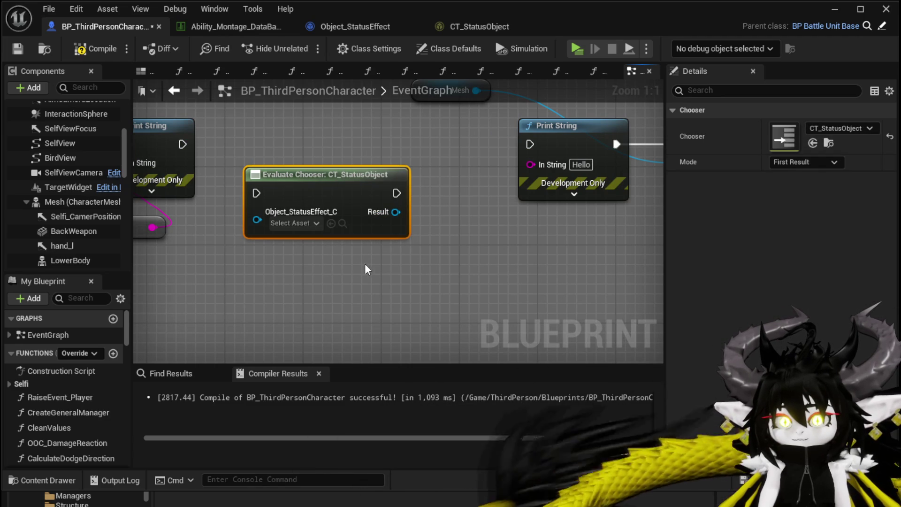
pyautogui.rightClick(258, 259)
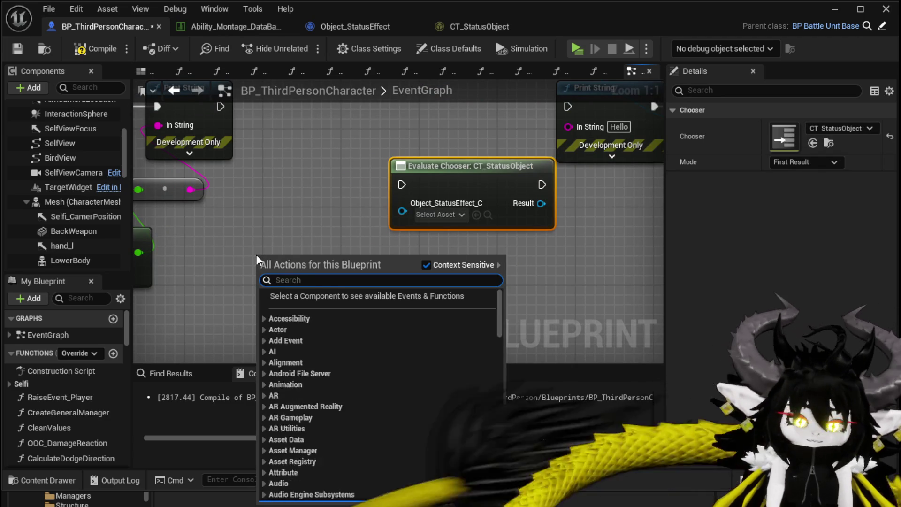
pyautogui.write('Construct')
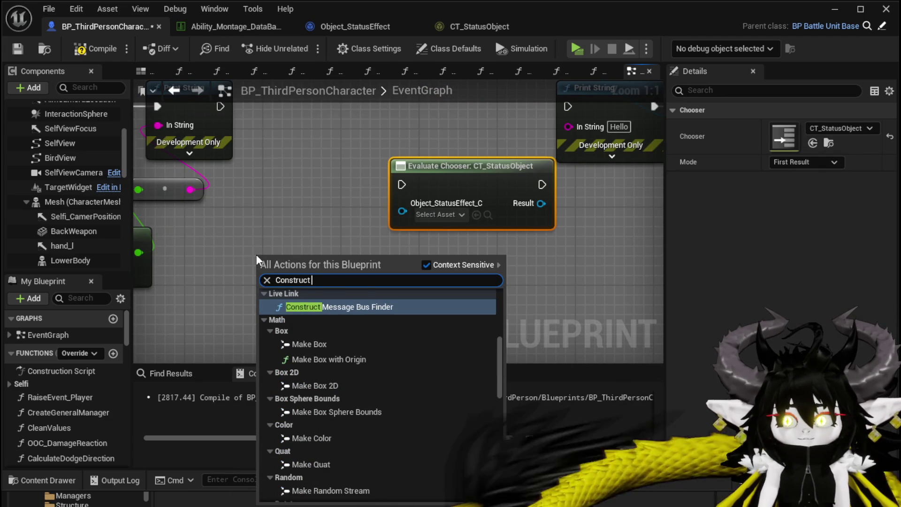
pyautogui.write(' Obje')
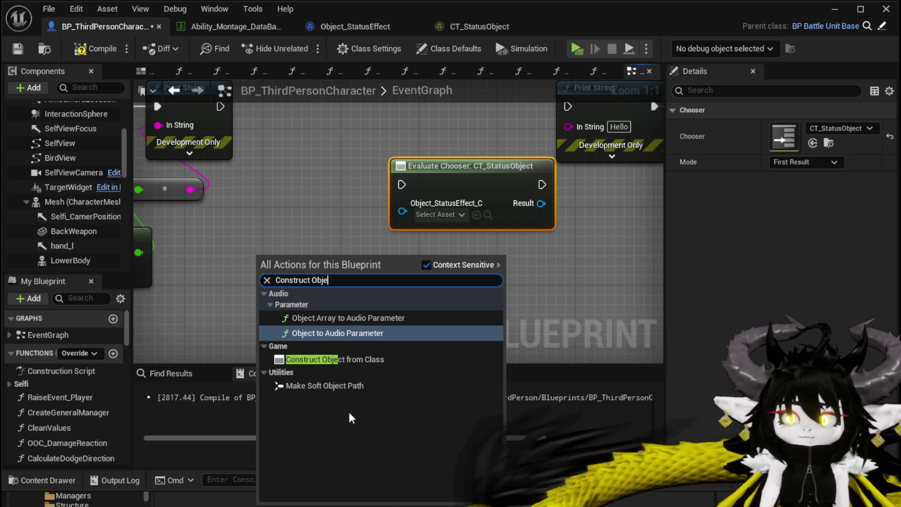
pyautogui.click(335, 359)
pyautogui.click(303, 302)
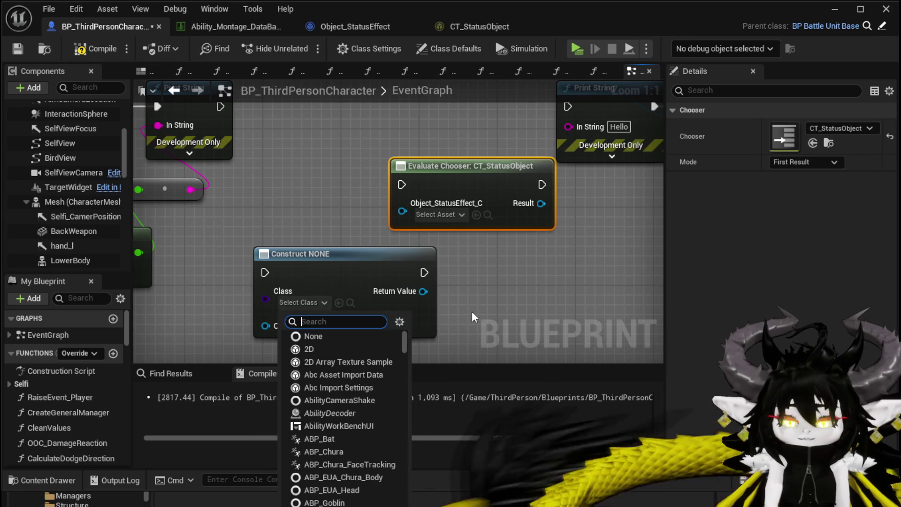
pyautogui.write('Status')
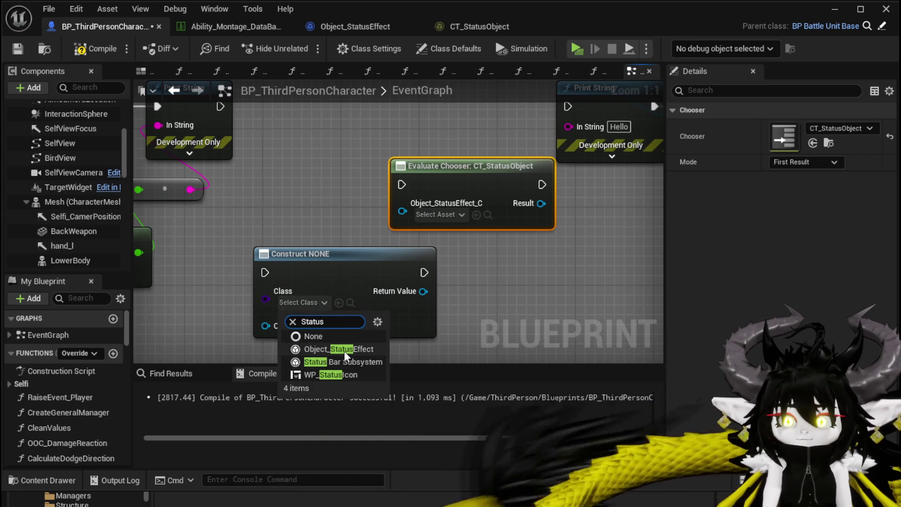
pyautogui.click(344, 350)
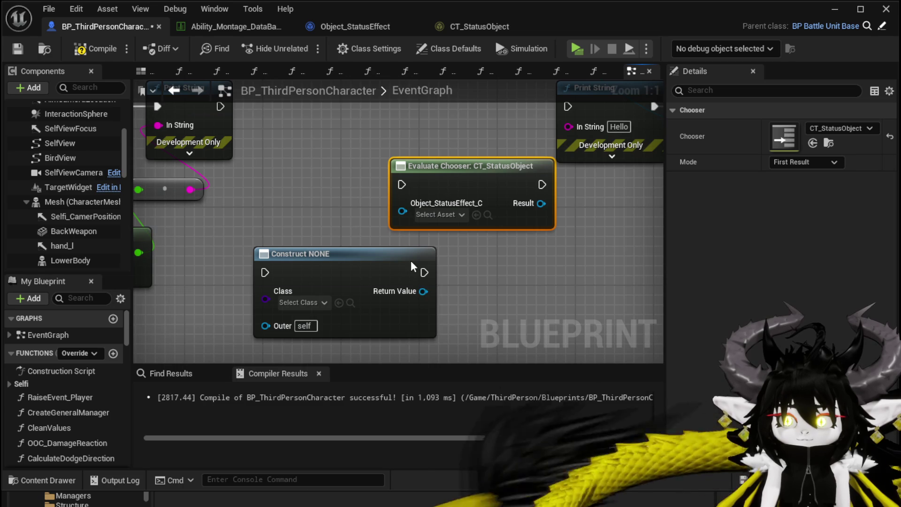
# Wire the constructed object into the chooser and chain execution Construct → Evaluate Chooser → Print String
pyautogui.moveTo(423, 291); pyautogui.dragTo(413, 258)
pyautogui.moveTo(354, 295); pyautogui.dragTo(349, 233)
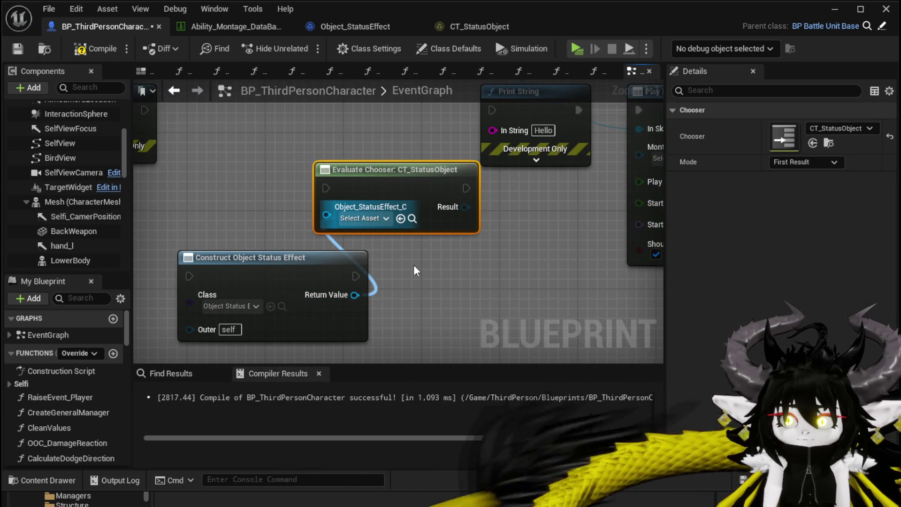
pyautogui.moveTo(354, 264)
pyautogui.mouseDown()
pyautogui.moveTo(306, 190)
pyautogui.moveTo(307, 174)
pyautogui.moveTo(327, 188)
pyautogui.moveTo(378, 190)
pyautogui.moveTo(362, 189)
pyautogui.mouseUp()
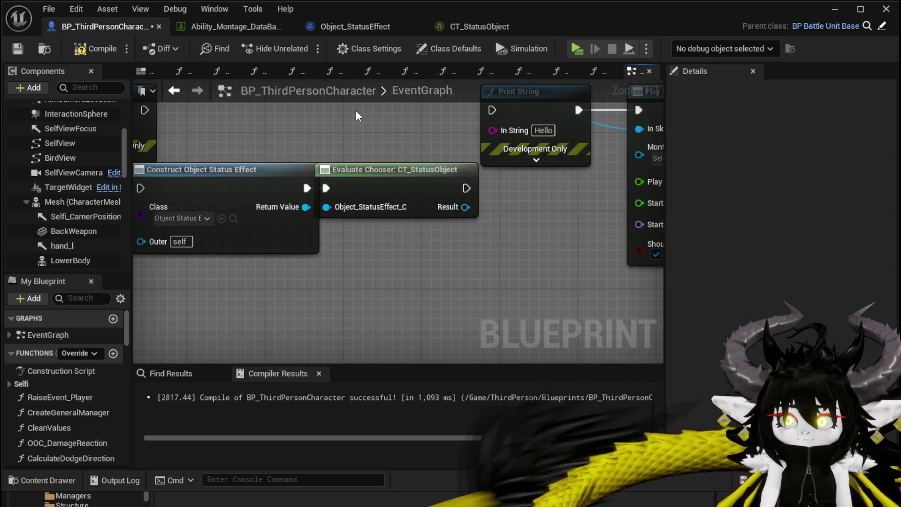
pyautogui.click(394, 170)
pyautogui.moveTo(310, 142); pyautogui.dragTo(414, 160)
pyautogui.moveTo(334, 164)
pyautogui.mouseDown()
pyautogui.moveTo(427, 162)
pyautogui.moveTo(318, 153)
pyautogui.mouseUp()
pyautogui.click(347, 113)
pyautogui.click(533, 209)
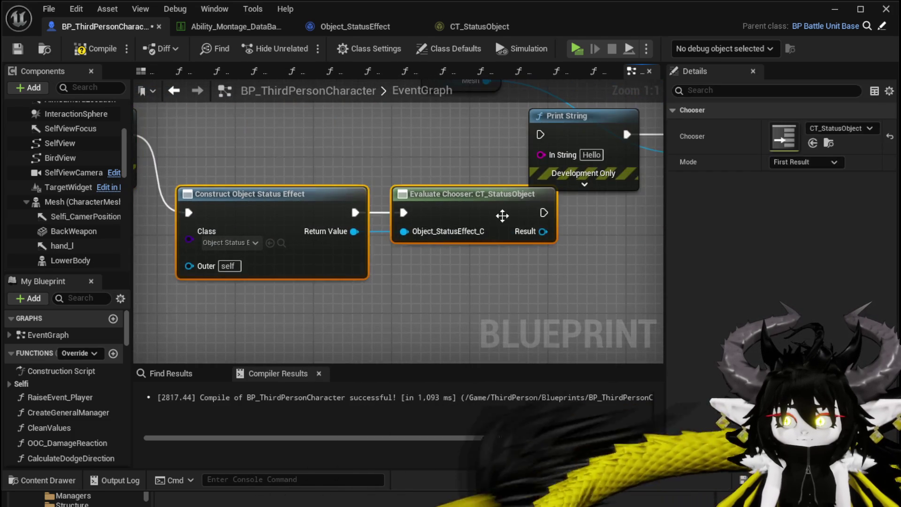
pyautogui.moveTo(274, 197)
pyautogui.mouseDown()
pyautogui.moveTo(403, 252)
pyautogui.moveTo(383, 230)
pyautogui.mouseUp()
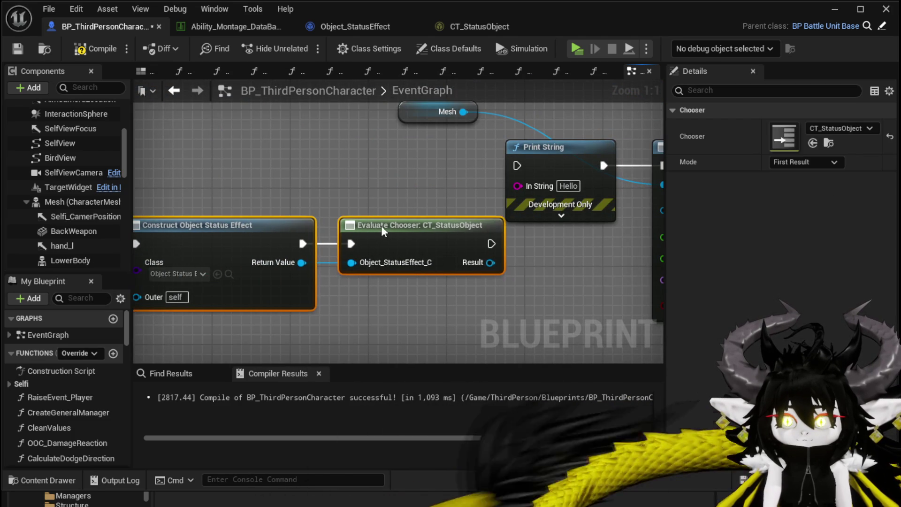
pyautogui.moveTo(490, 244)
pyautogui.mouseDown()
pyautogui.moveTo(539, 167)
pyautogui.moveTo(517, 165)
pyautogui.mouseUp()
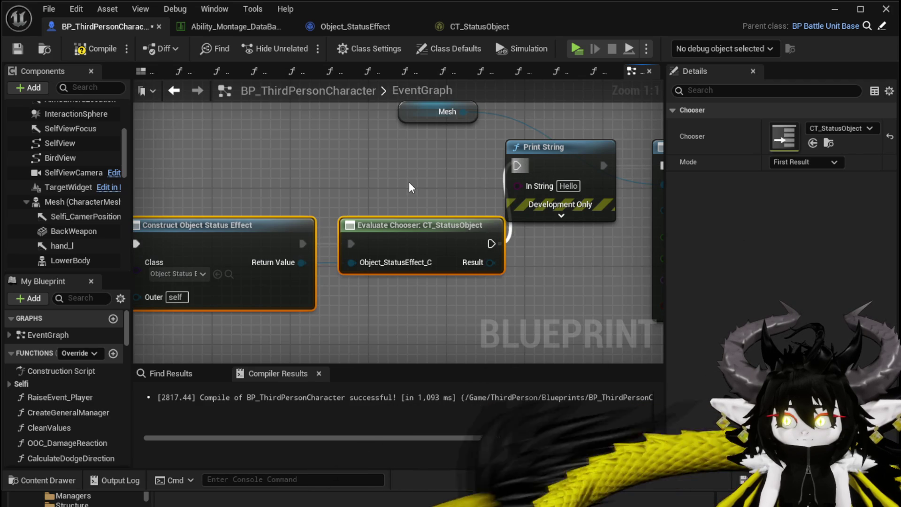
# Inspect the chooser's Result output, then compile and save BP_ThirdPersonCharacter
pyautogui.moveTo(423, 197); pyautogui.dragTo(402, 157)
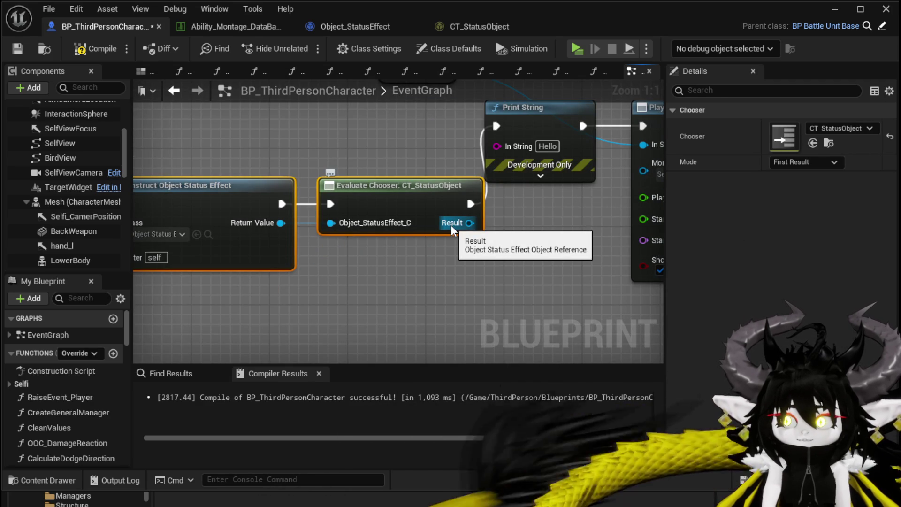
pyautogui.moveTo(159, 233); pyautogui.dragTo(126, 229)
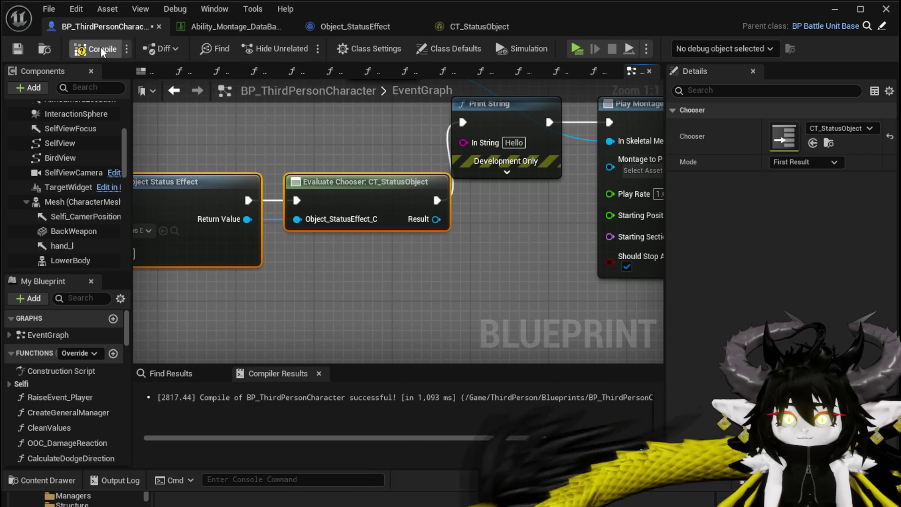
pyautogui.press('F7')
pyautogui.hotkey('ctrl', 's')
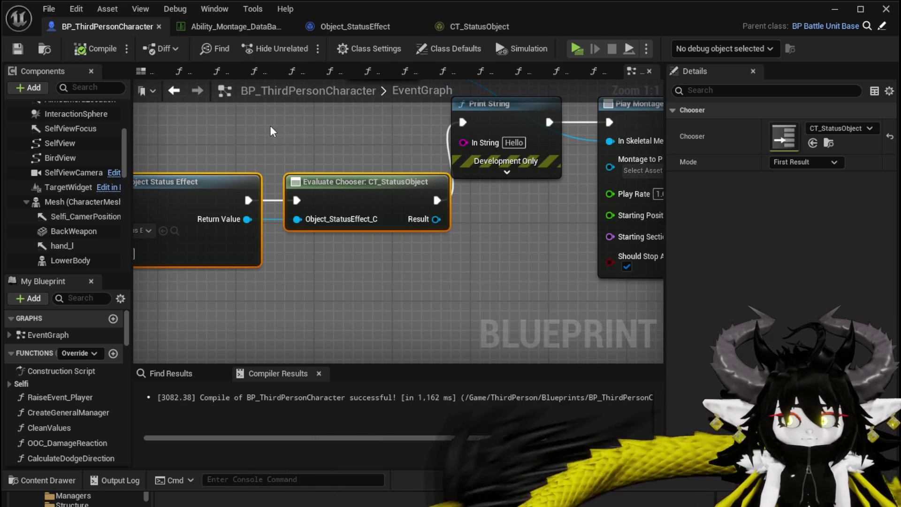
pyautogui.scroll(-1, 271, 132)
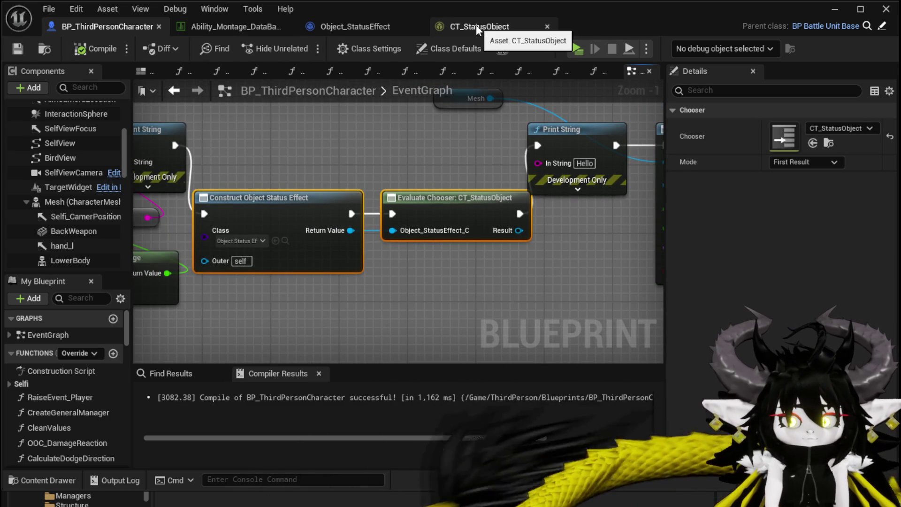
# Return to CT_StatusObject and check its Result asset choices and Add Row options, changing nothing
pyautogui.click(477, 29)
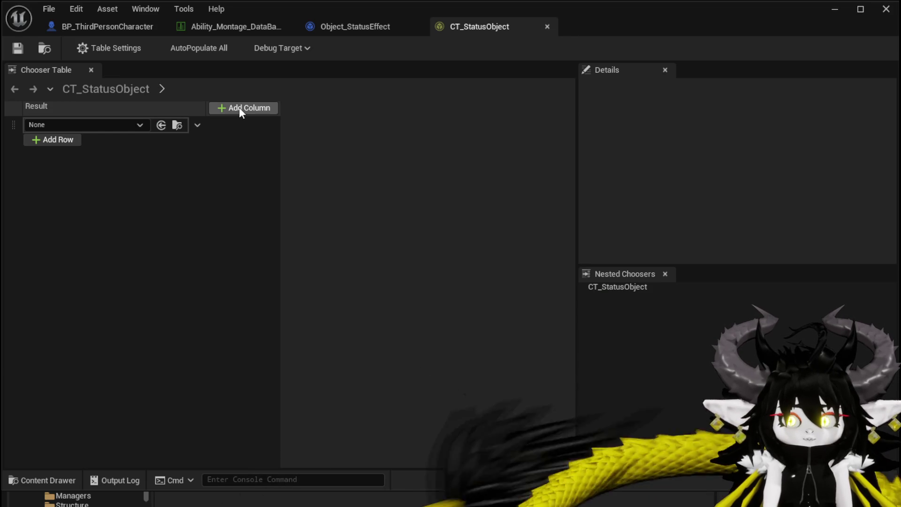
pyautogui.click(48, 124)
pyautogui.click(50, 126)
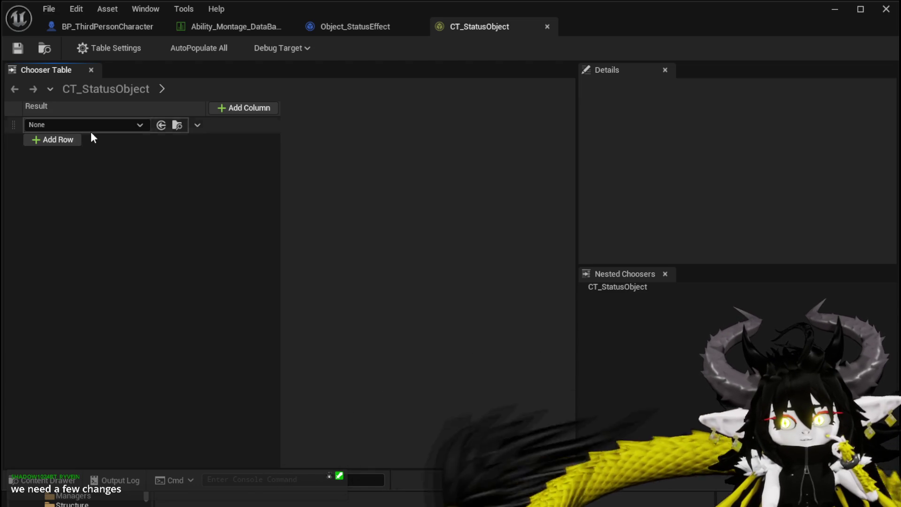
pyautogui.click(47, 139)
pyautogui.moveTo(99, 159)
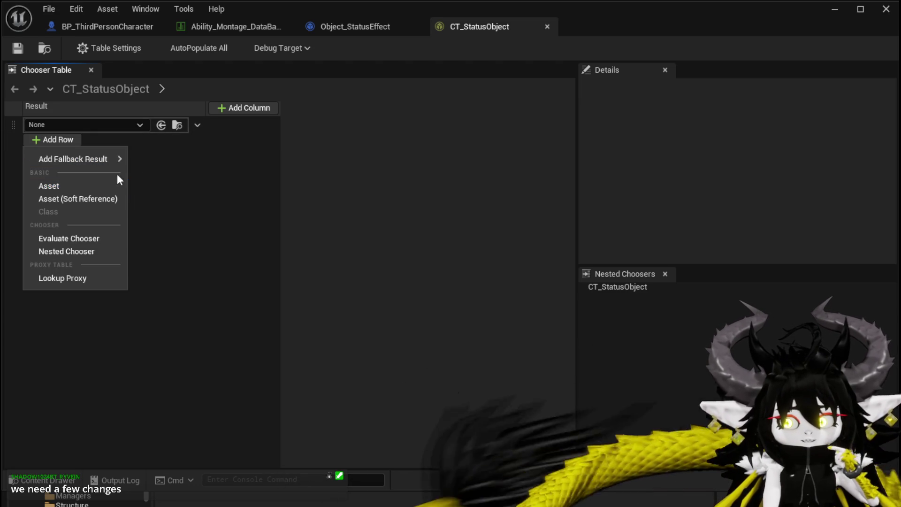
pyautogui.click(235, 178)
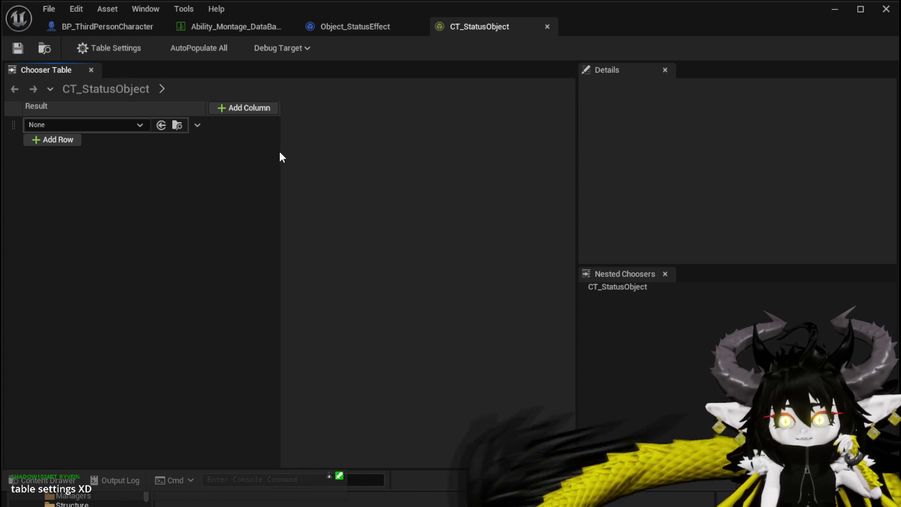
# Set CT_StatusObject's Result Type to SubClass Of, save it, and return to BP_ThirdPersonCharacter
pyautogui.click(105, 48)
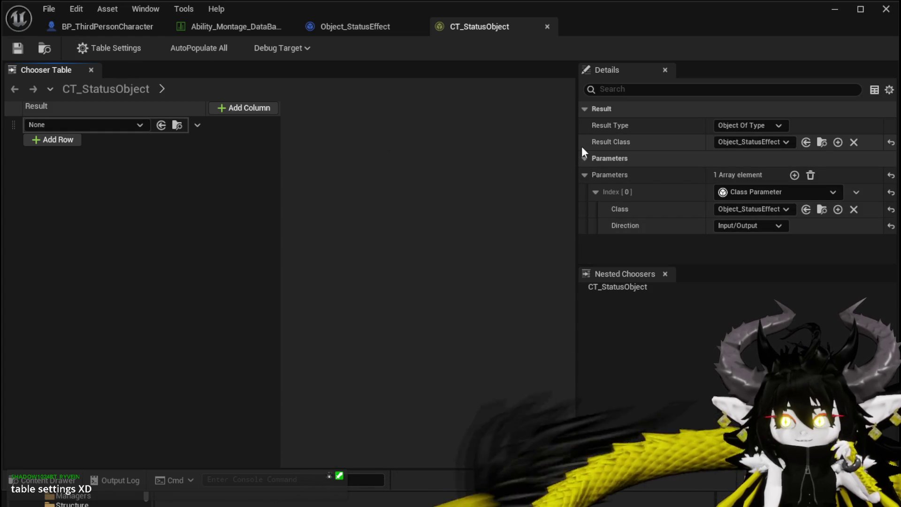
pyautogui.moveTo(576, 149); pyautogui.dragTo(360, 146)
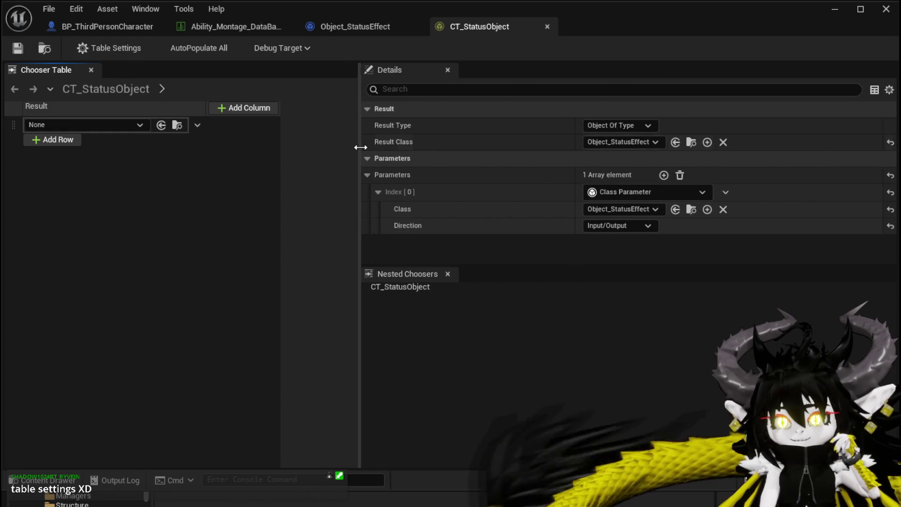
pyautogui.moveTo(576, 139); pyautogui.dragTo(476, 135)
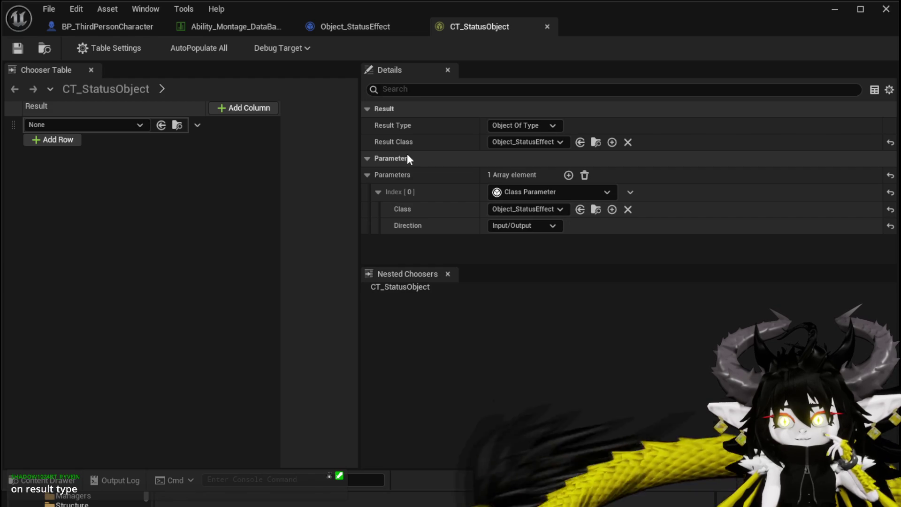
pyautogui.click(501, 125)
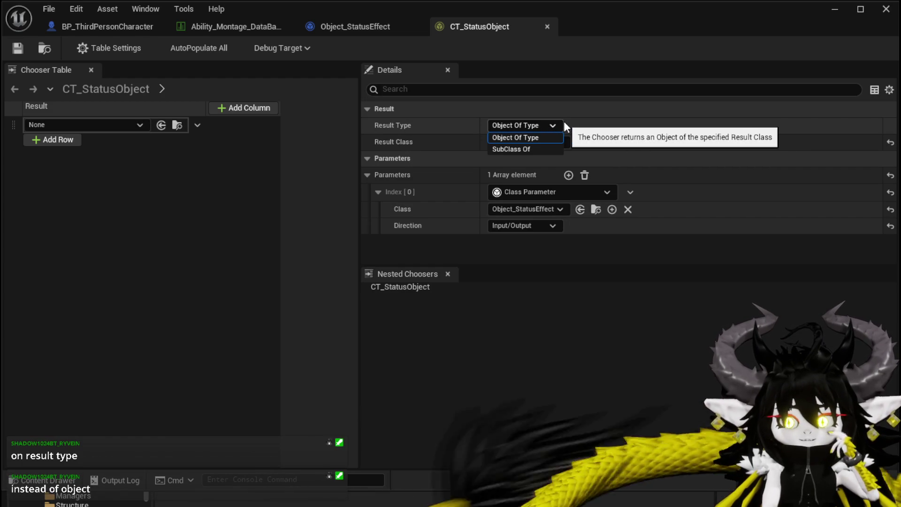
pyautogui.click(512, 149)
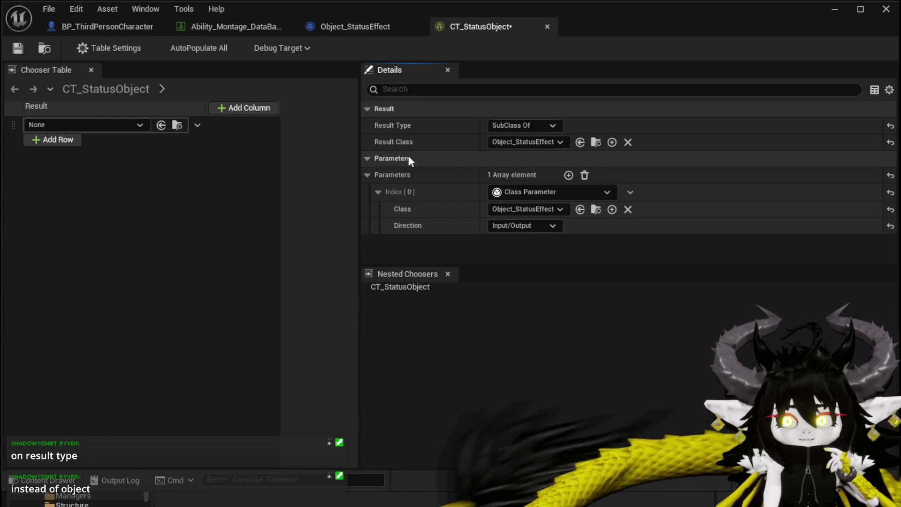
pyautogui.click(17, 47)
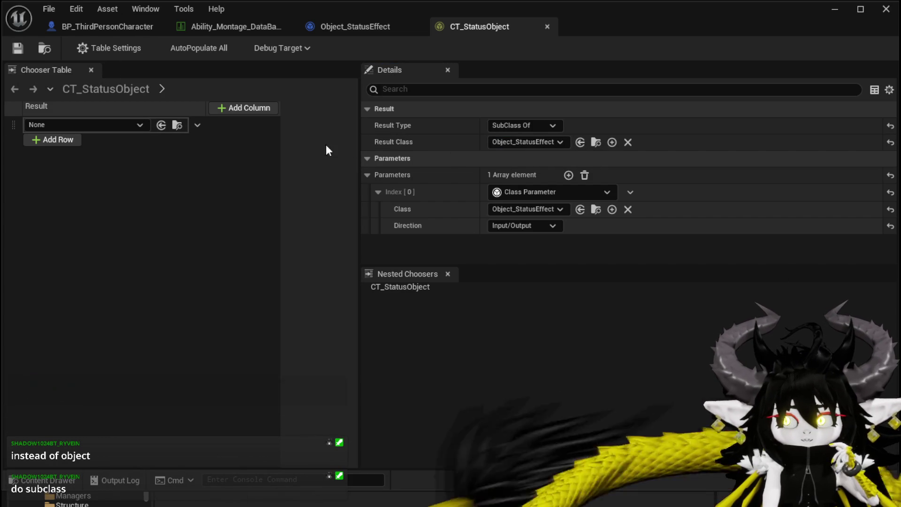
pyautogui.click(99, 27)
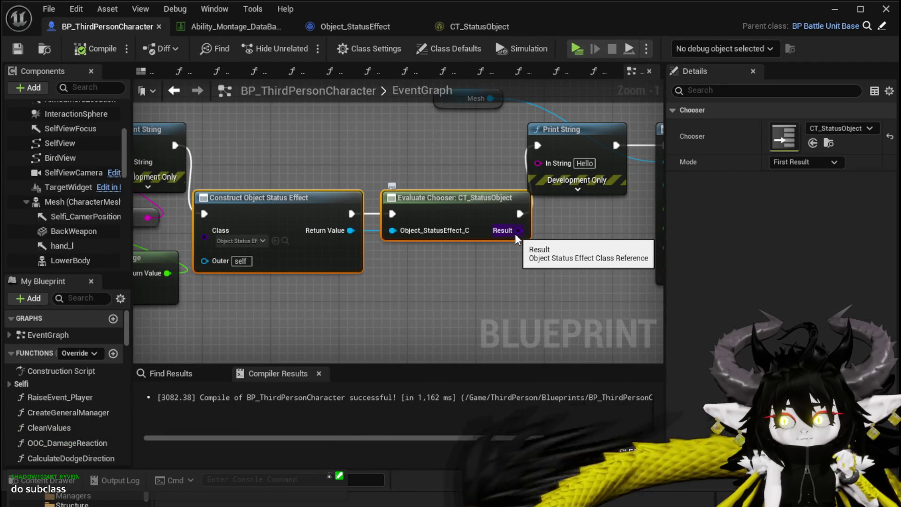
# Drag from the chooser's Result, search 'va', and cancel without adding a node
pyautogui.moveTo(514, 198)
pyautogui.mouseDown()
pyautogui.moveTo(426, 235)
pyautogui.moveTo(446, 213)
pyautogui.moveTo(338, 245)
pyautogui.mouseUp()
pyautogui.click(547, 220)
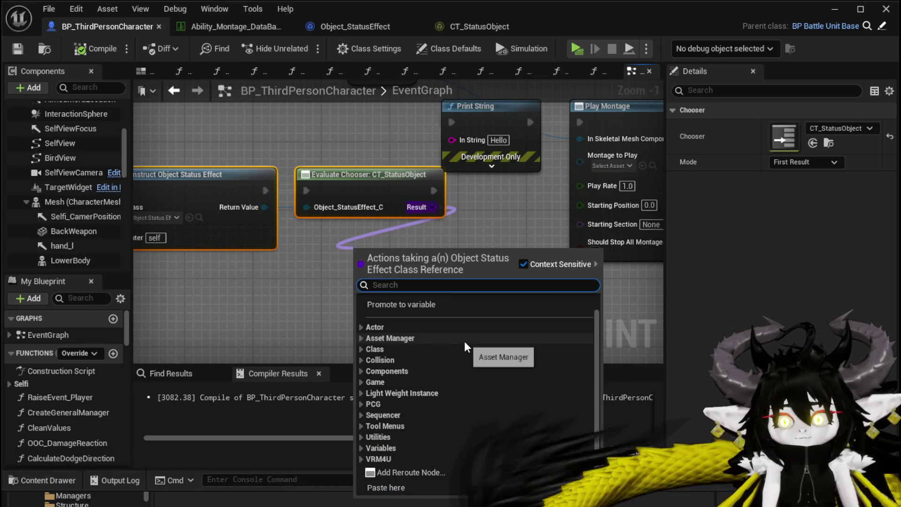
pyautogui.moveTo(433, 207); pyautogui.dragTo(354, 251)
pyautogui.write('va')
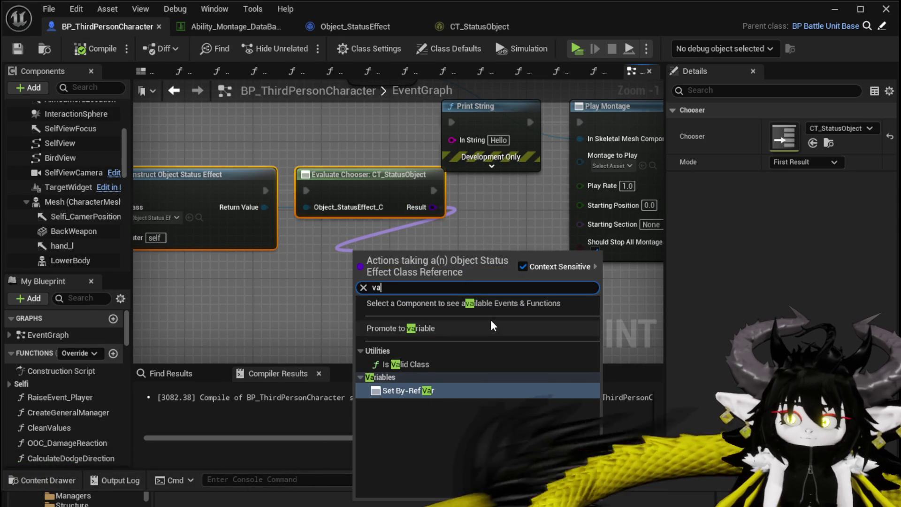
pyautogui.click(441, 252)
# Delete the Print String and Play Montage nodes, then compile and save BP_ThirdPersonCharacter
pyautogui.moveTo(440, 241); pyautogui.dragTo(578, 165)
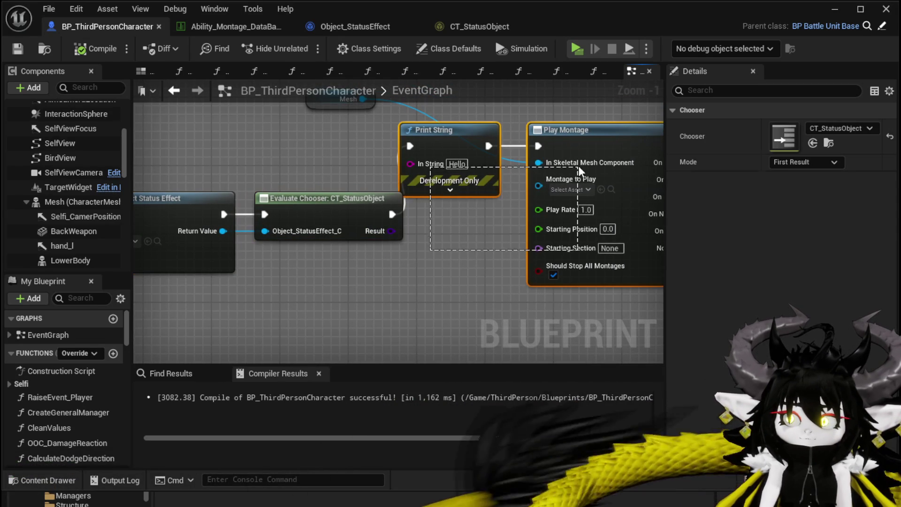
pyautogui.moveTo(448, 178); pyautogui.dragTo(416, 190)
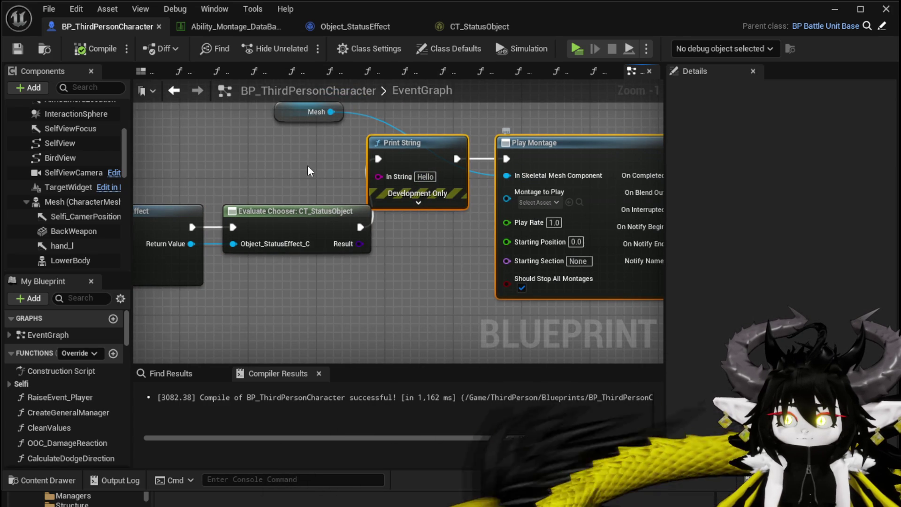
pyautogui.press('Delete')
pyautogui.moveTo(291, 170); pyautogui.dragTo(316, 216)
pyautogui.moveTo(460, 180); pyautogui.dragTo(529, 165)
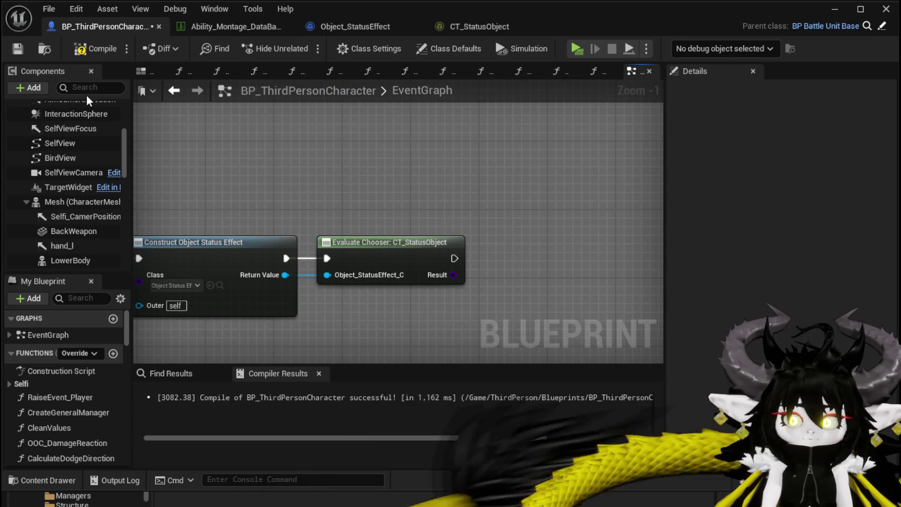
pyautogui.click(92, 47)
pyautogui.click(18, 48)
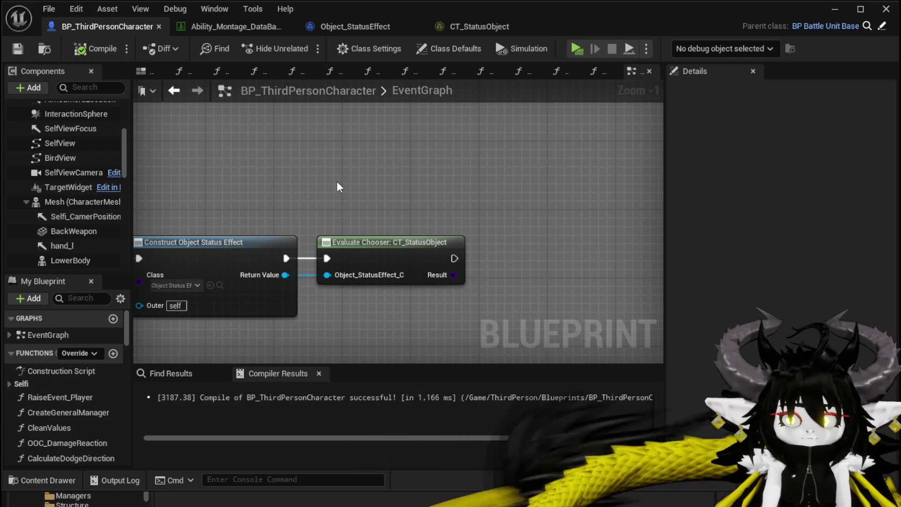
# Search the Result pin's actions for 'get class', then cancel without adding anything
pyautogui.moveTo(336, 181); pyautogui.dragTo(340, 152)
pyautogui.scroll(-1, 336, 151)
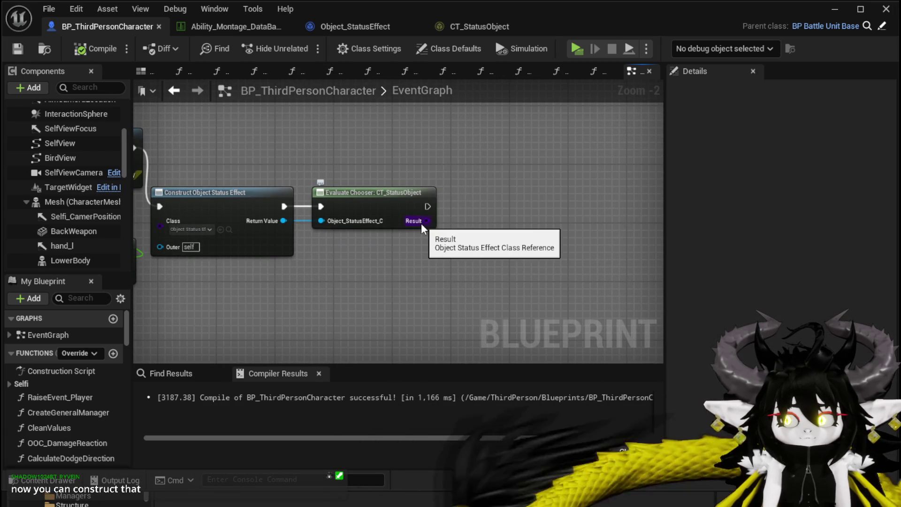
pyautogui.moveTo(422, 221); pyautogui.dragTo(468, 219)
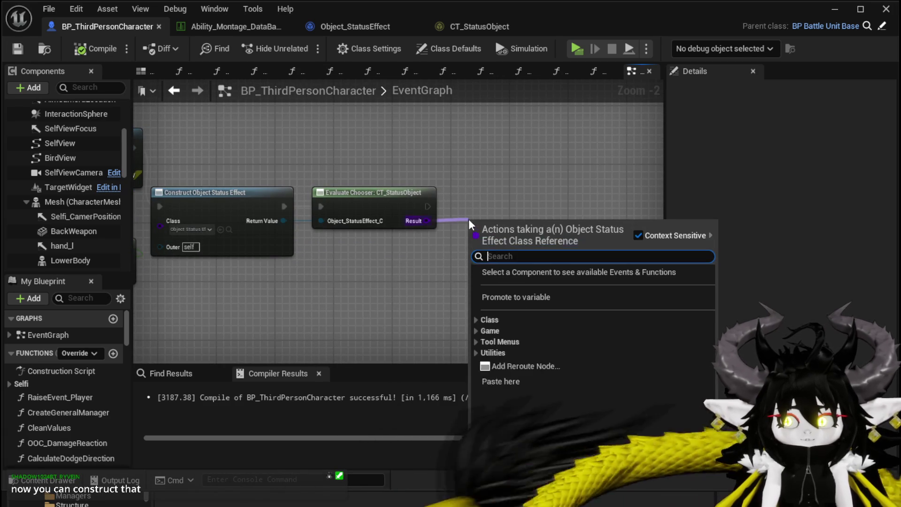
pyautogui.write('get c')
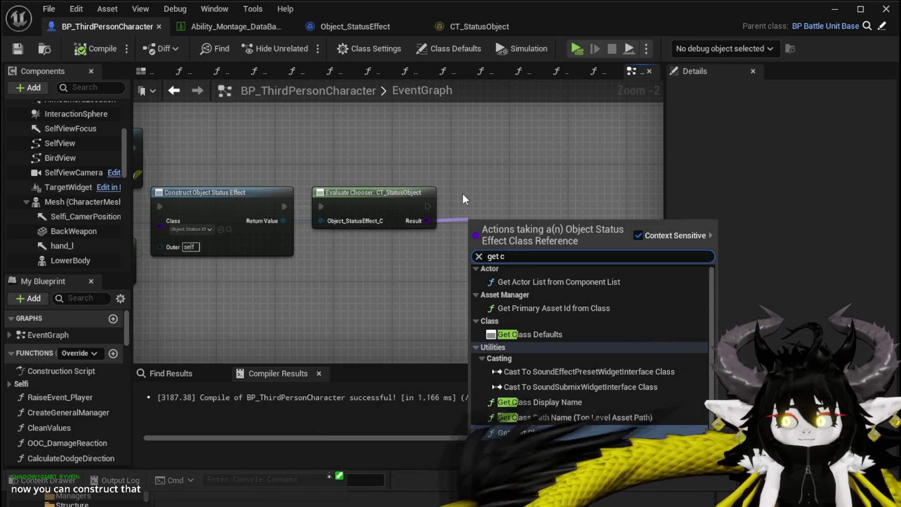
pyautogui.write('las')
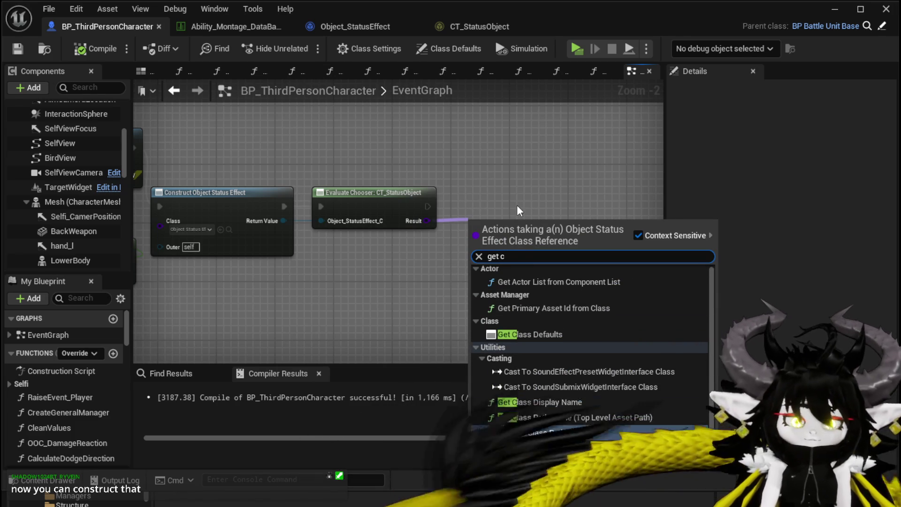
pyautogui.write('s')
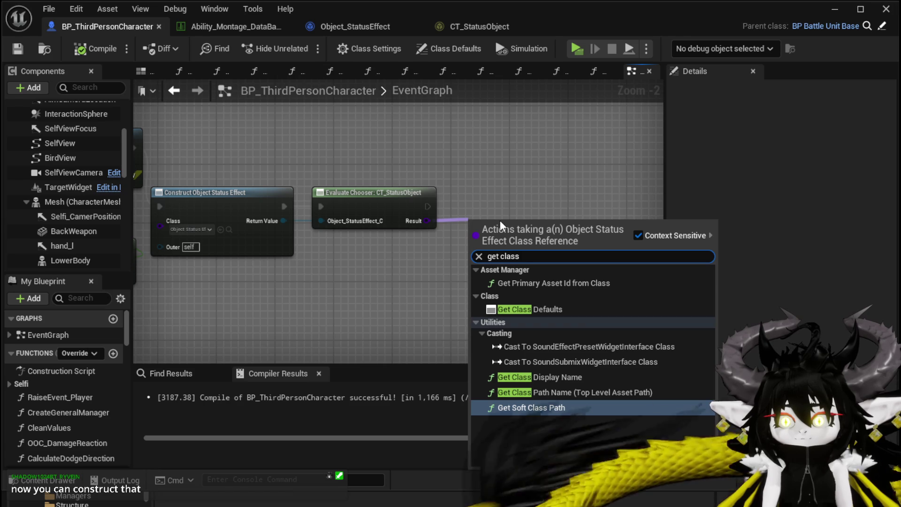
pyautogui.click(497, 185)
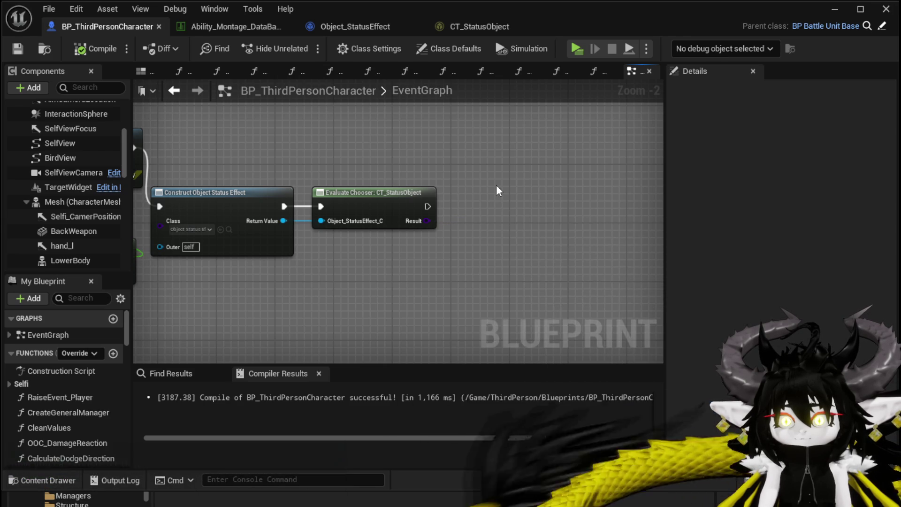
pyautogui.moveTo(496, 186); pyautogui.dragTo(515, 194)
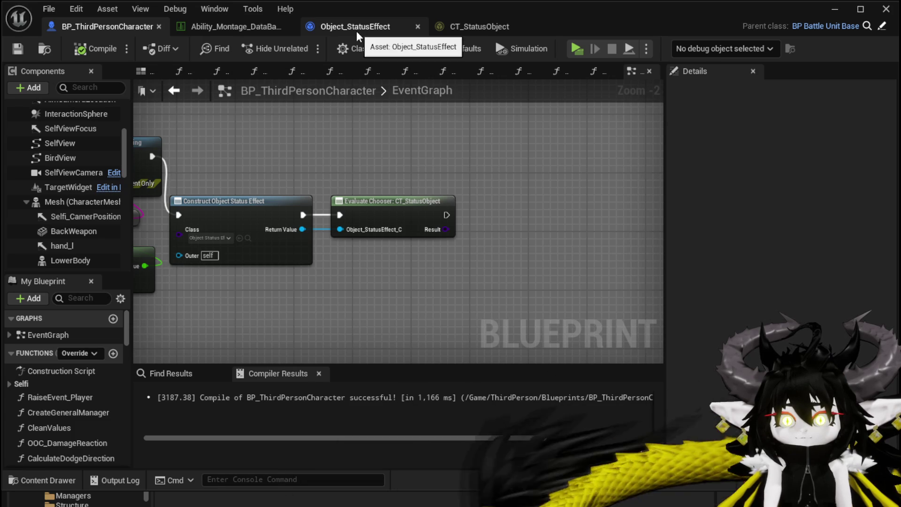
# Look over the CT_StatusObject and Object_StatusEffect tabs before returning to the character graph
pyautogui.click(460, 22)
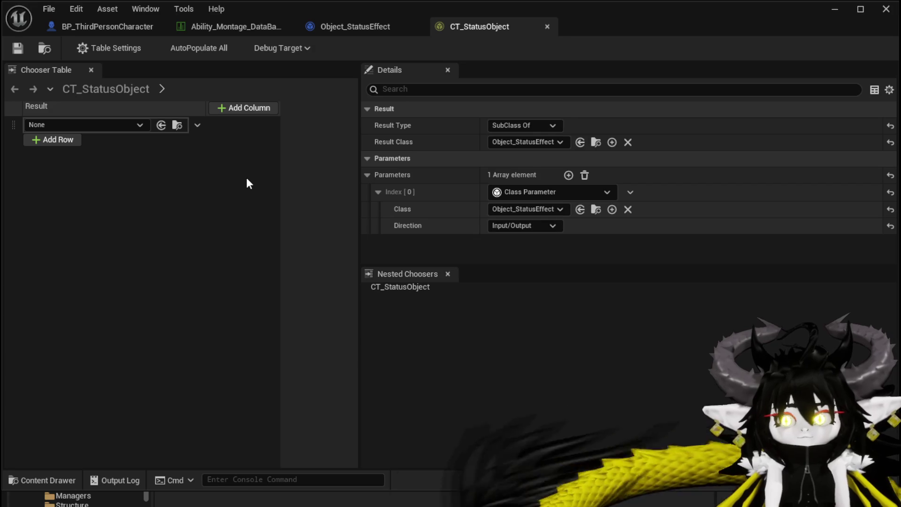
pyautogui.click(330, 24)
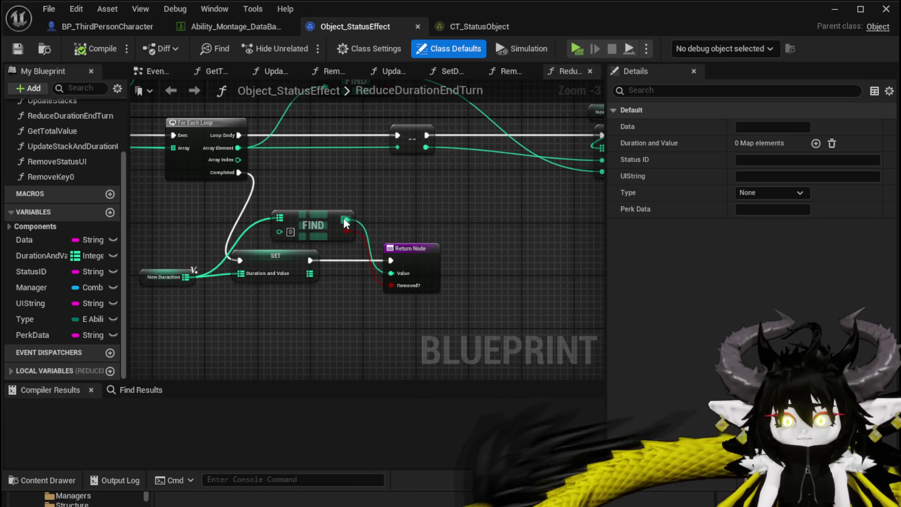
pyautogui.click(94, 26)
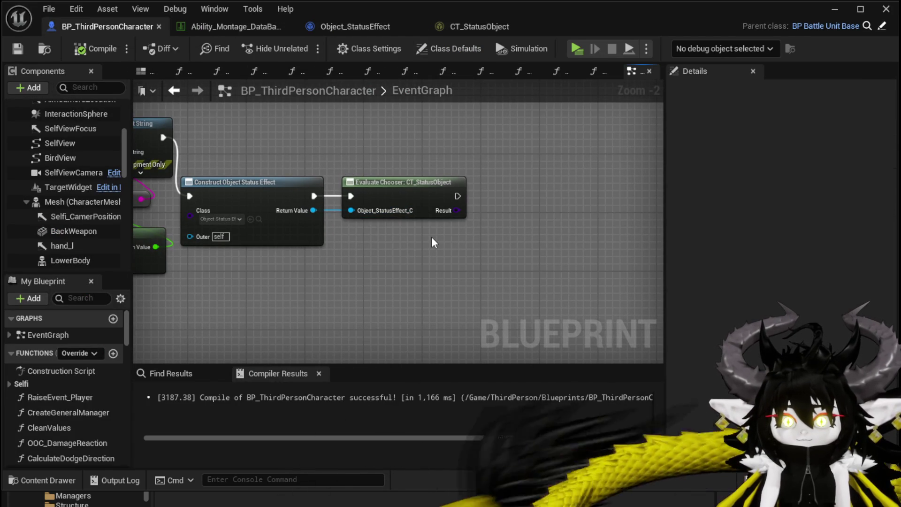
# Disconnect the constructed status effect from Evaluate Chooser's Object_StatusEffect_C pin
pyautogui.moveTo(432, 237); pyautogui.dragTo(526, 235)
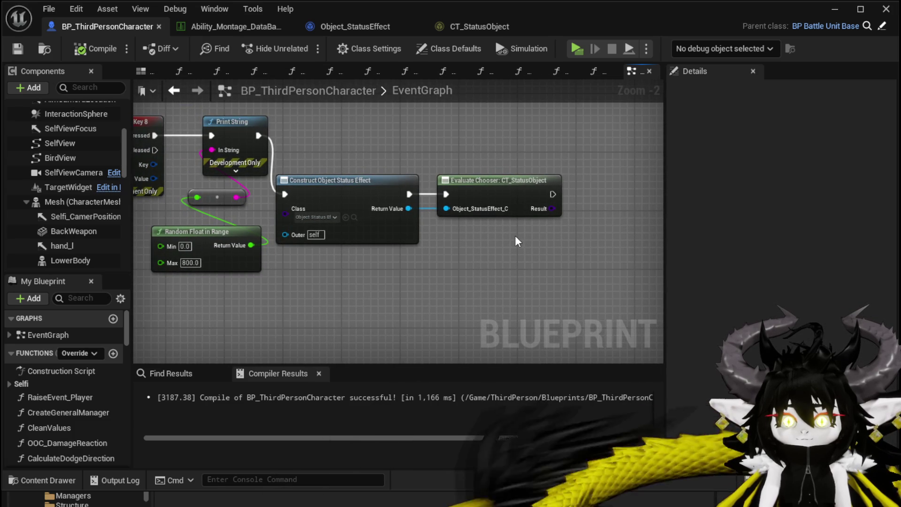
pyautogui.moveTo(447, 208); pyautogui.dragTo(427, 207)
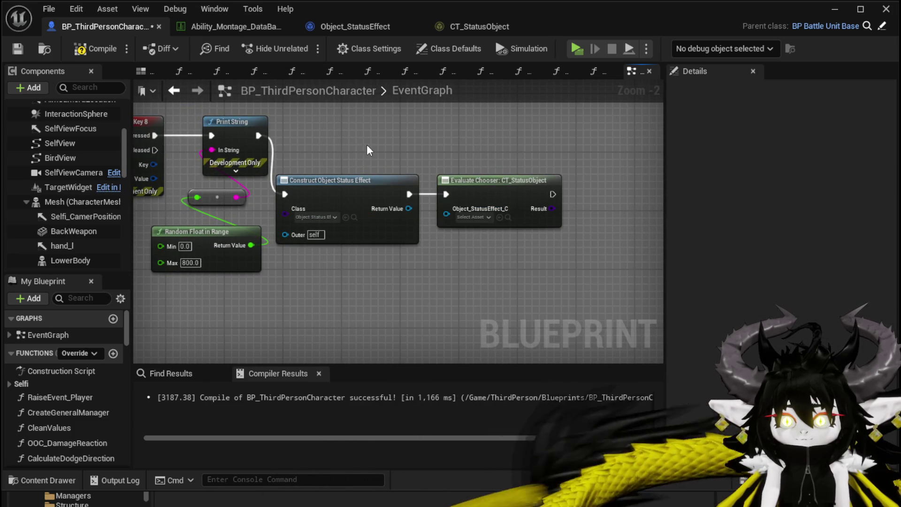
pyautogui.click(469, 217)
pyautogui.moveTo(474, 172); pyautogui.dragTo(433, 168)
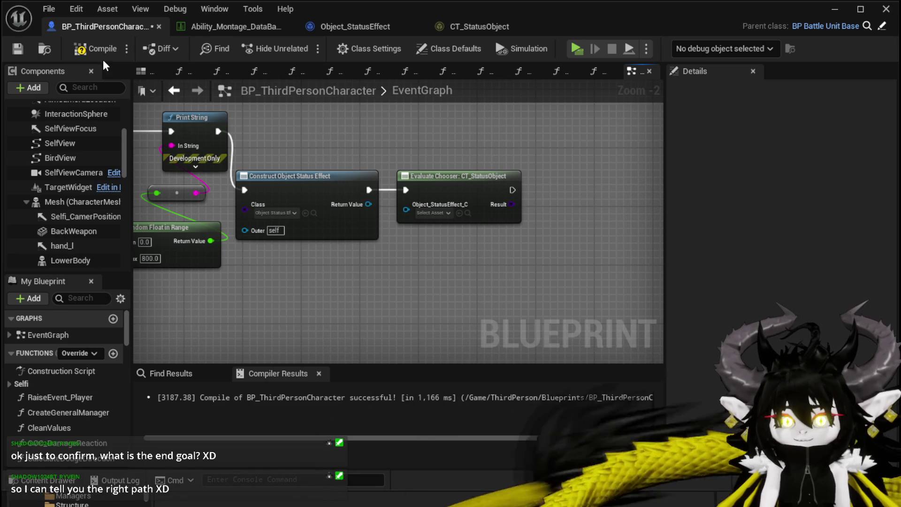
# Compile, move the Construct and Evaluate Chooser nodes up-right together, and save BP_ThirdPersonCharacter
pyautogui.click(69, 47)
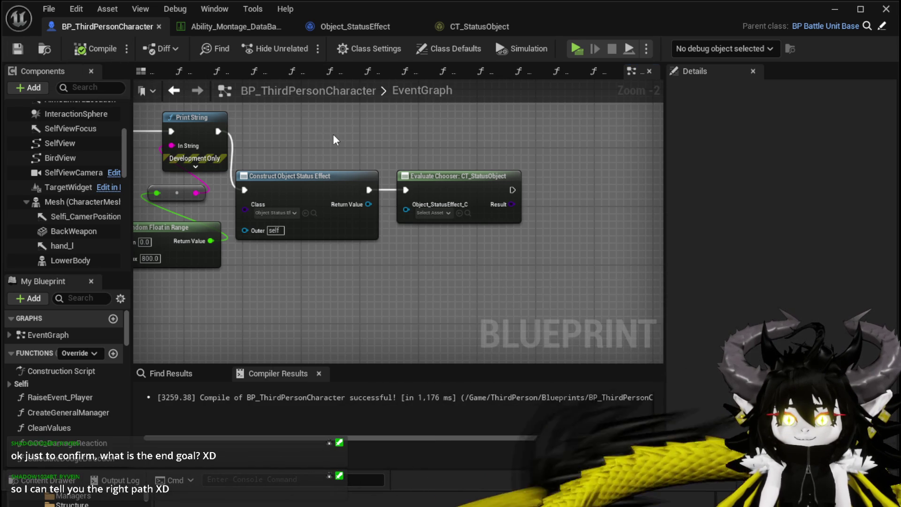
pyautogui.click(446, 185)
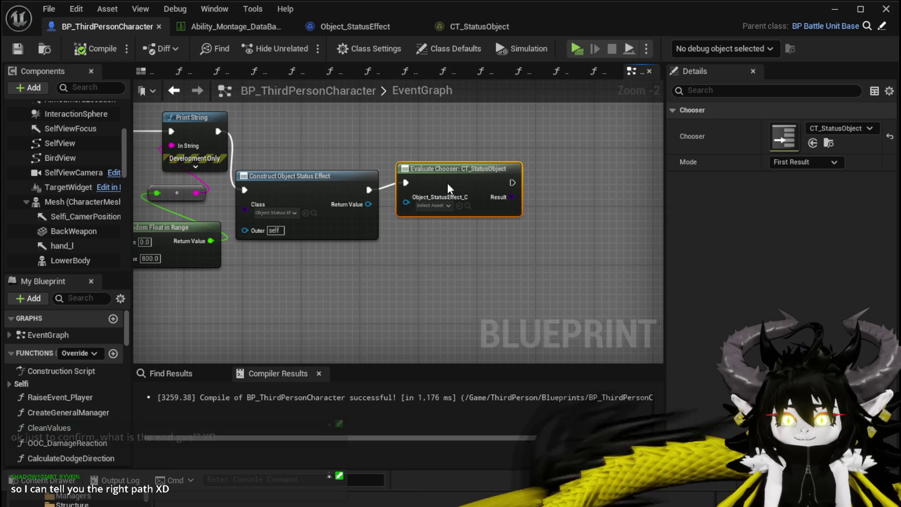
pyautogui.keyDown('ctrl'); pyautogui.click(348, 176); pyautogui.keyUp('ctrl')
pyautogui.moveTo(434, 178); pyautogui.dragTo(455, 119)
pyautogui.moveTo(406, 204); pyautogui.dragTo(342, 216)
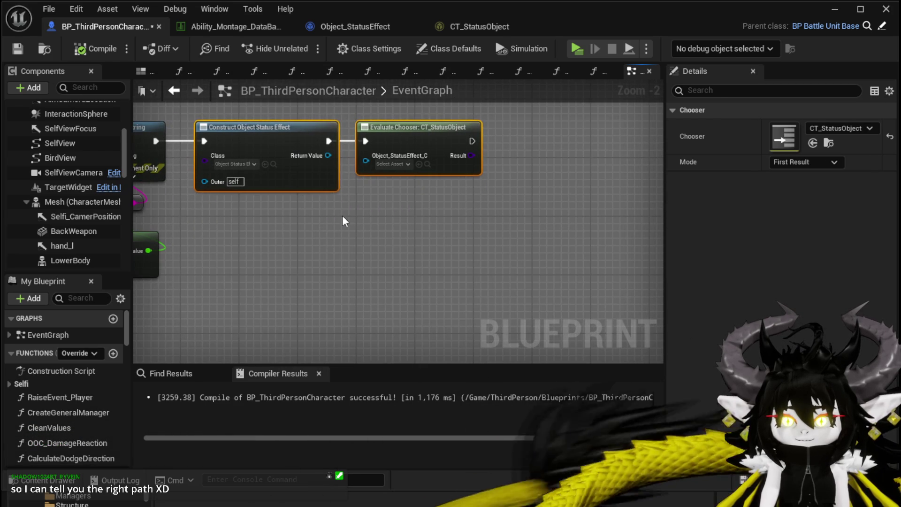
pyautogui.click(342, 215)
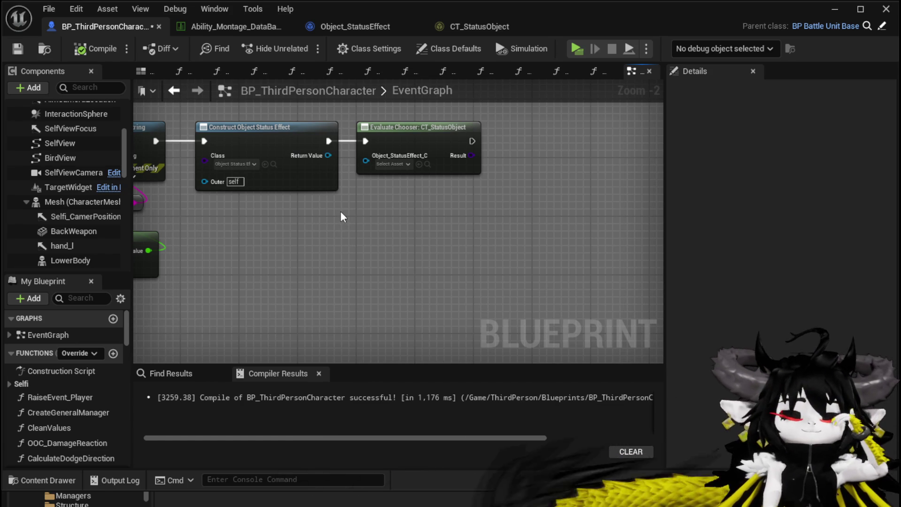
pyautogui.click(21, 51)
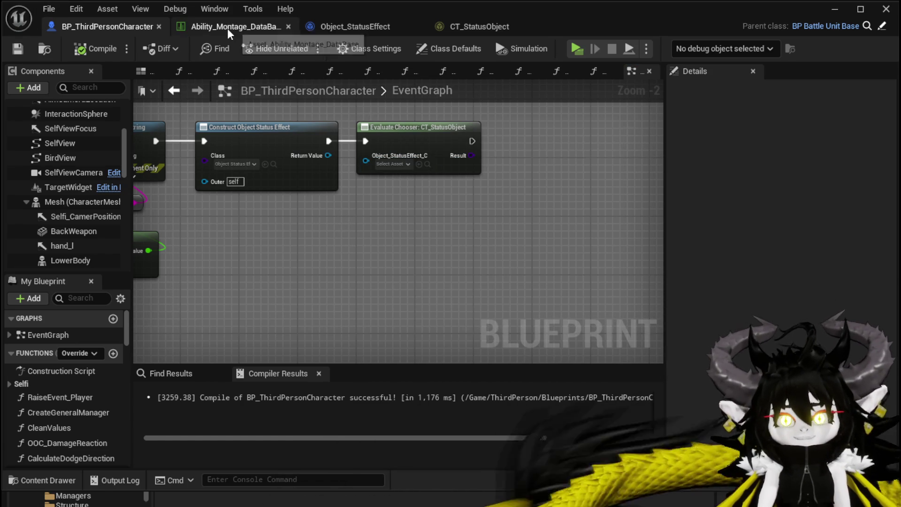
# Review CT_StatusObject's Add Column types, then bring up the Ability_Montage data table
pyautogui.click(228, 30)
pyautogui.click(345, 32)
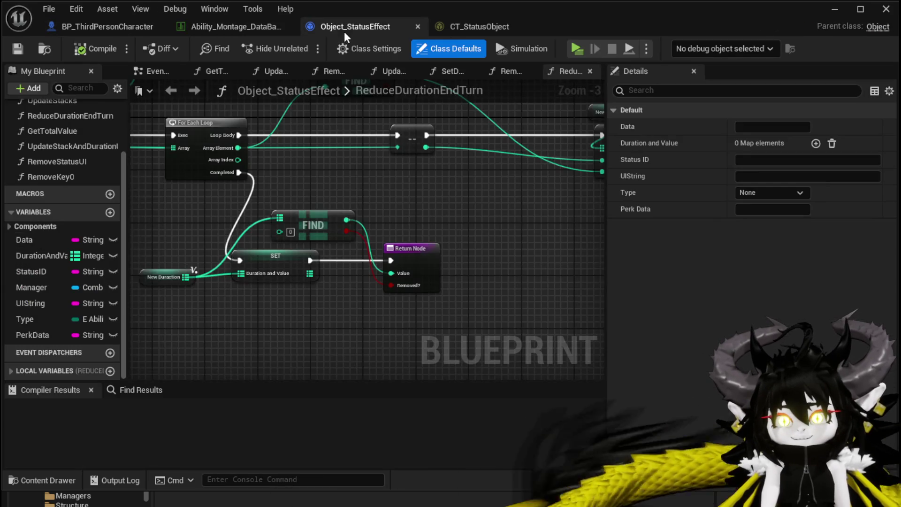
pyautogui.click(446, 32)
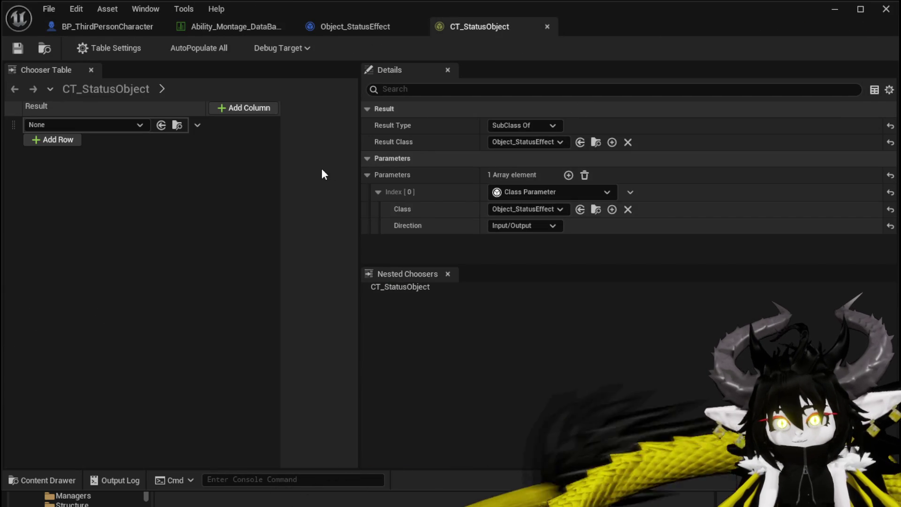
pyautogui.click(266, 109)
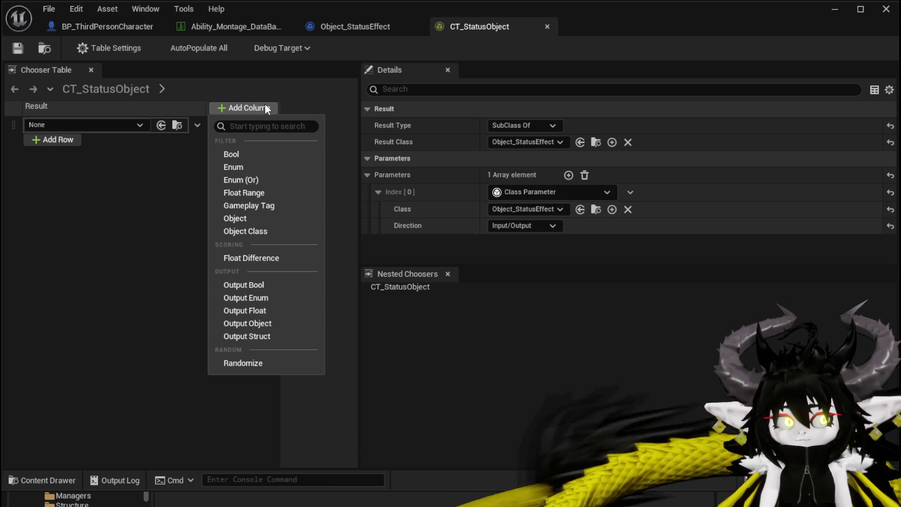
pyautogui.click(265, 107)
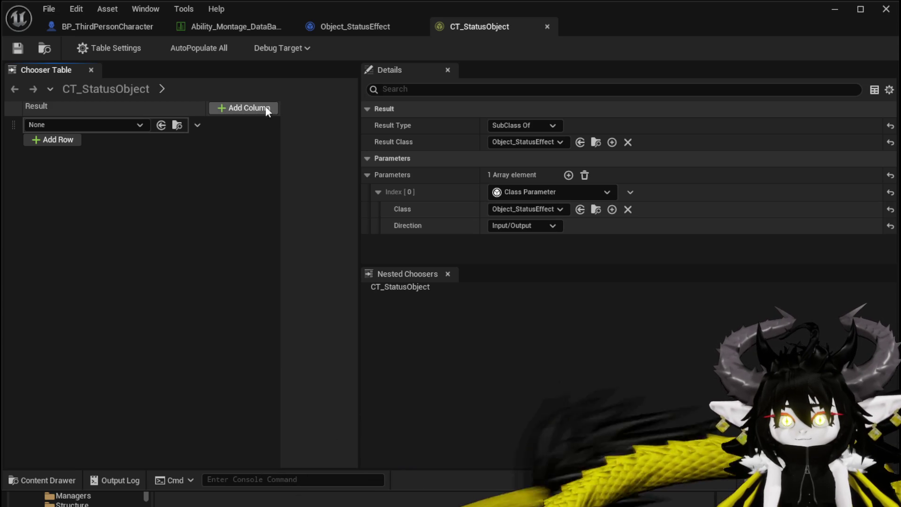
pyautogui.click(345, 26)
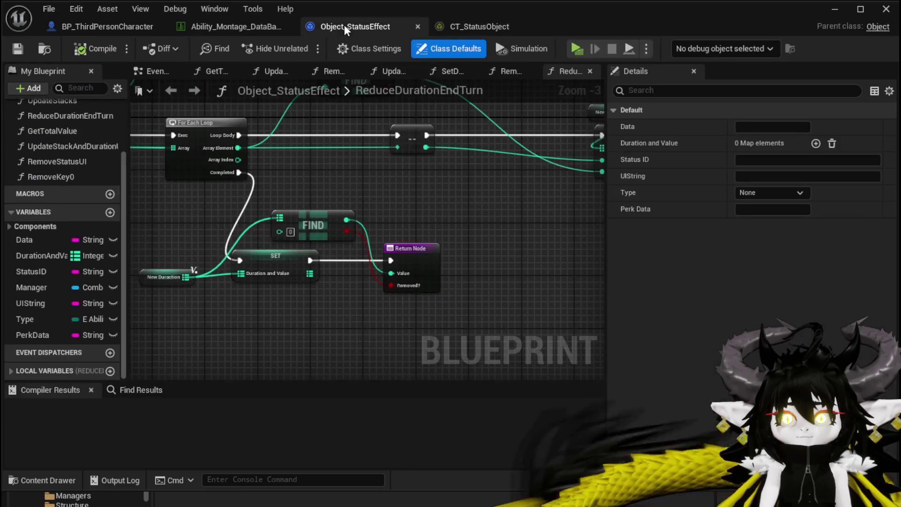
pyautogui.click(225, 25)
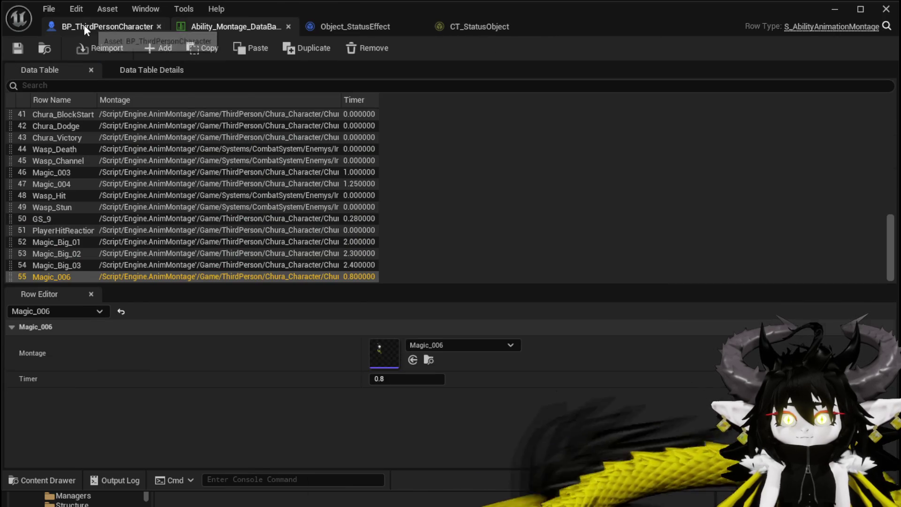
# Add a Set Data node from Construct Object Status Effect's Return Value via a 'set d' search
pyautogui.click(84, 25)
pyautogui.moveTo(353, 230); pyautogui.dragTo(392, 238)
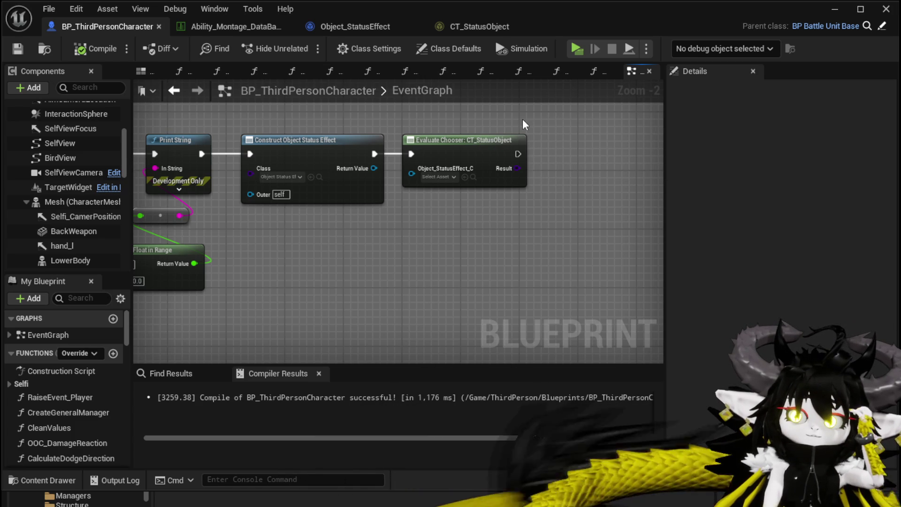
pyautogui.moveTo(374, 168)
pyautogui.mouseDown()
pyautogui.moveTo(427, 237)
pyautogui.moveTo(464, 209)
pyautogui.mouseUp()
pyautogui.write('set d')
pyautogui.press('Return')
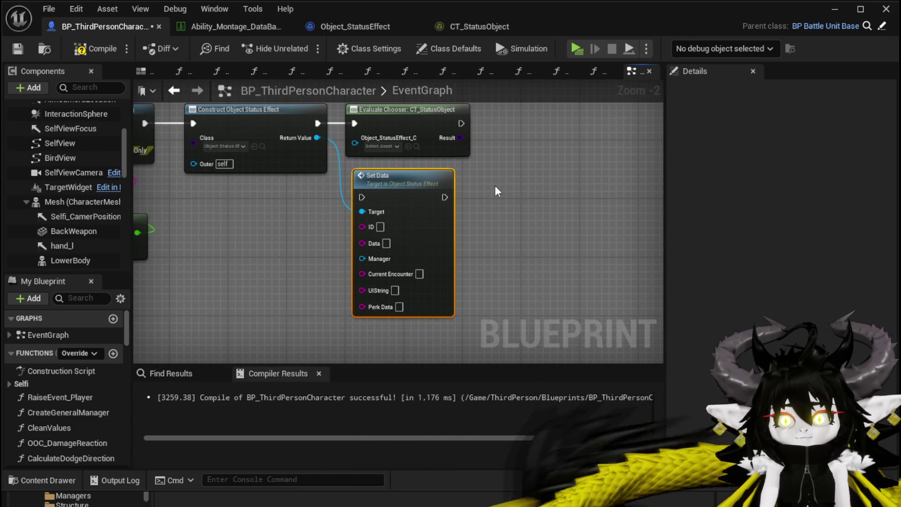
pyautogui.moveTo(497, 191); pyautogui.dragTo(498, 229)
pyautogui.moveTo(394, 158)
pyautogui.mouseDown()
pyautogui.moveTo(426, 149)
pyautogui.moveTo(409, 151)
pyautogui.mouseUp()
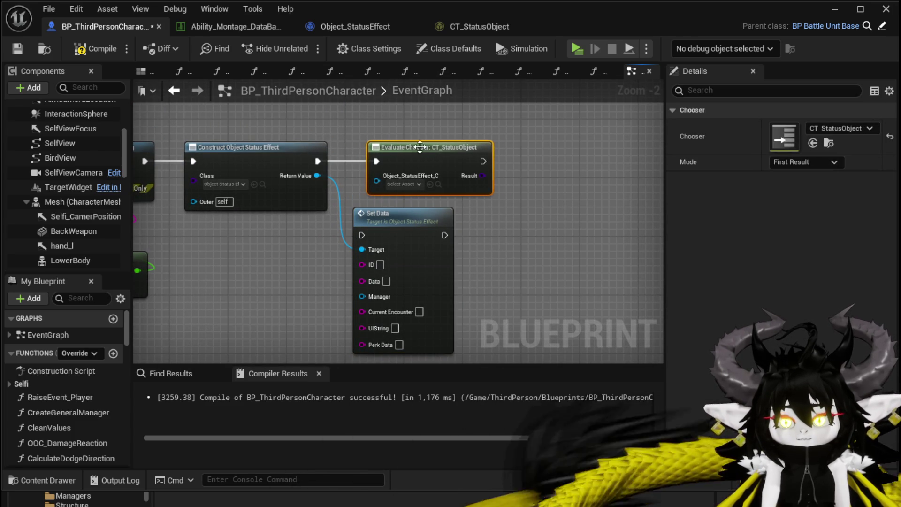
# Reposition the Construct and Set Data nodes, then wire Return Value into Evaluate Chooser's Object_StatusEffect_C
pyautogui.click(399, 125)
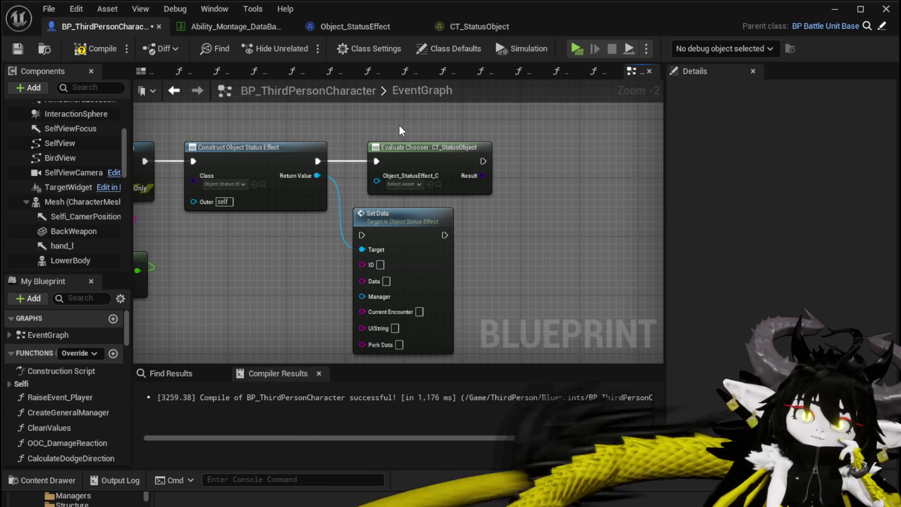
pyautogui.moveTo(239, 121)
pyautogui.mouseDown()
pyautogui.moveTo(387, 268)
pyautogui.moveTo(365, 265)
pyautogui.mouseUp()
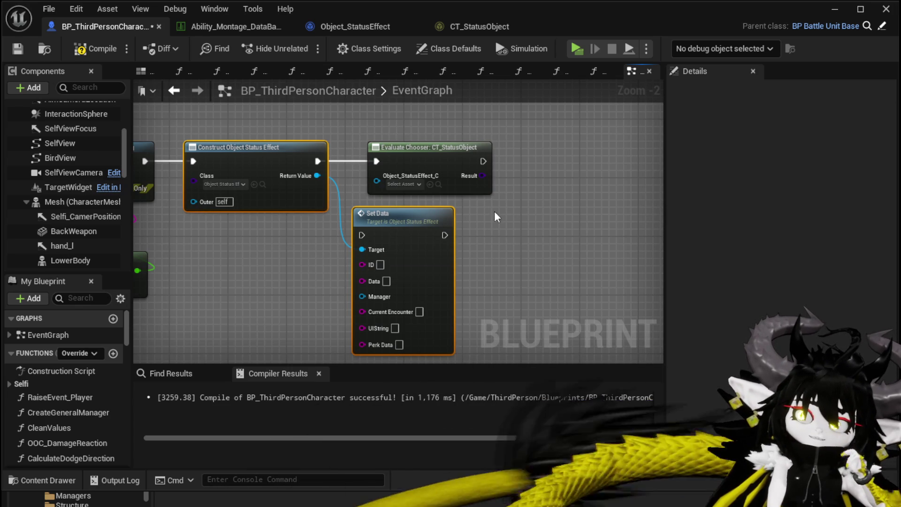
pyautogui.click(494, 210)
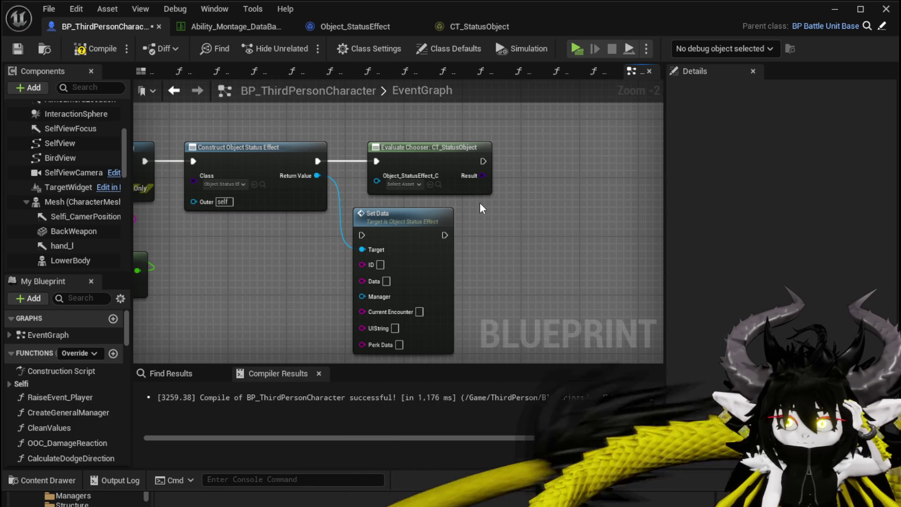
pyautogui.moveTo(329, 130); pyautogui.dragTo(361, 242)
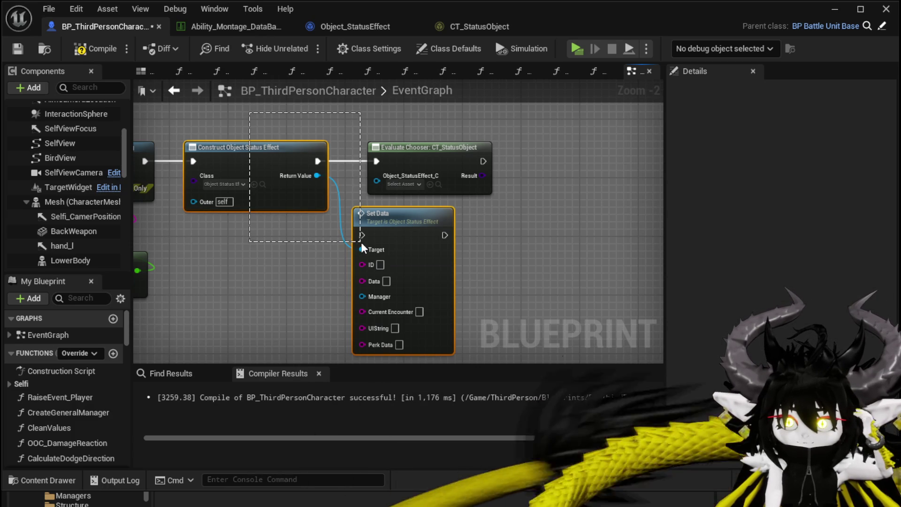
pyautogui.moveTo(281, 276)
pyautogui.mouseDown()
pyautogui.moveTo(365, 142)
pyautogui.moveTo(358, 117)
pyautogui.mouseUp()
pyautogui.click(358, 123)
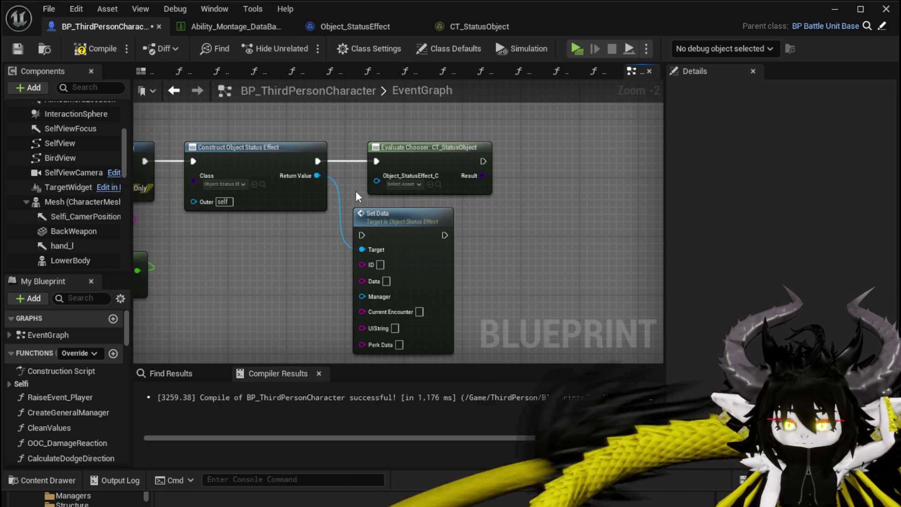
pyautogui.moveTo(316, 176); pyautogui.dragTo(384, 182)
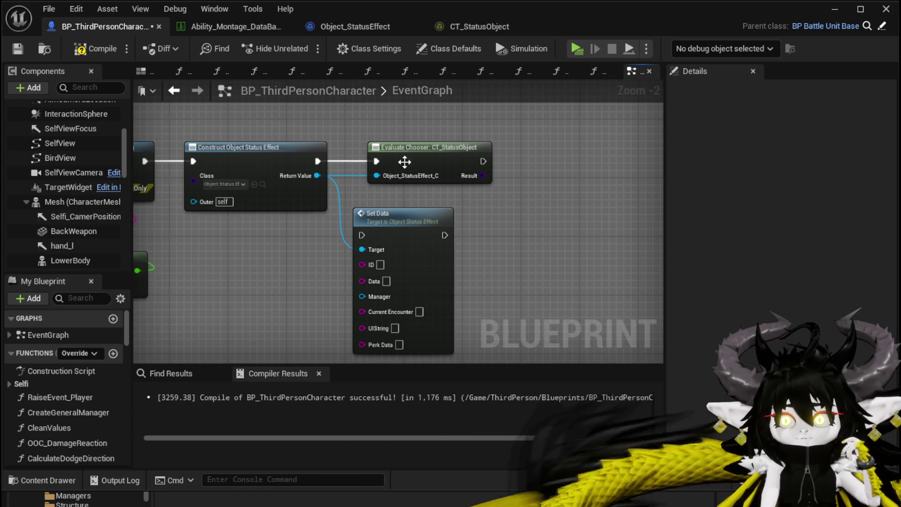
# Check the Return Value's actions and reposition the Construct and Set Data nodes
pyautogui.moveTo(317, 175); pyautogui.dragTo(365, 195)
pyautogui.click(364, 199)
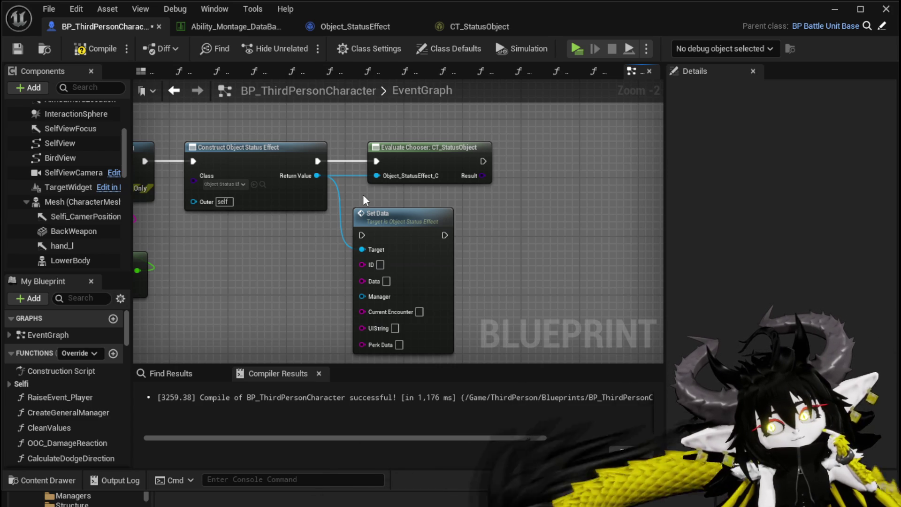
pyautogui.moveTo(363, 195); pyautogui.dragTo(414, 183)
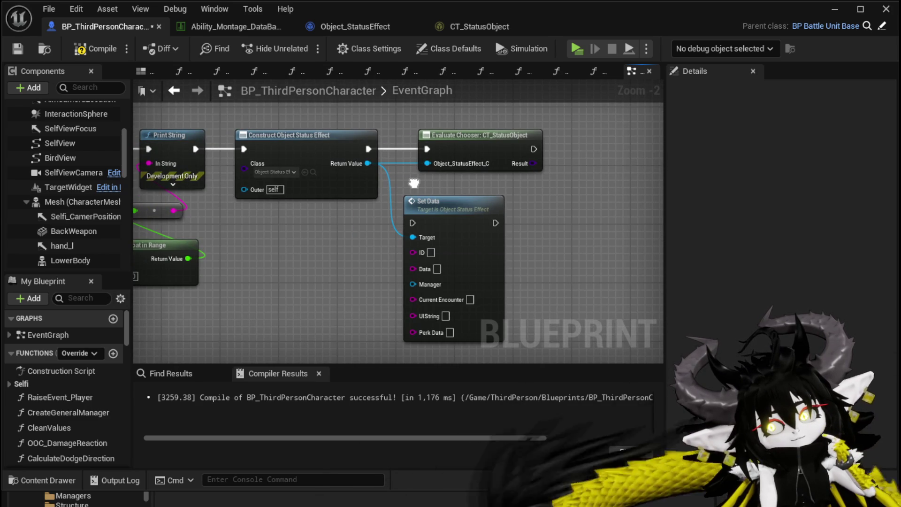
pyautogui.moveTo(310, 251)
pyautogui.mouseDown()
pyautogui.moveTo(395, 165)
pyautogui.moveTo(430, 165)
pyautogui.moveTo(431, 182)
pyautogui.mouseUp()
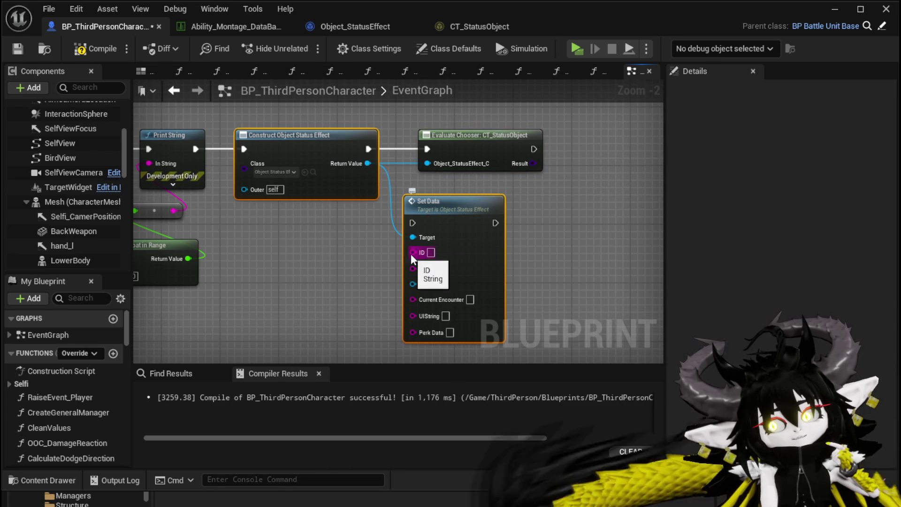
pyautogui.moveTo(490, 207)
pyautogui.mouseDown()
pyautogui.moveTo(532, 183)
pyautogui.moveTo(475, 189)
pyautogui.mouseUp()
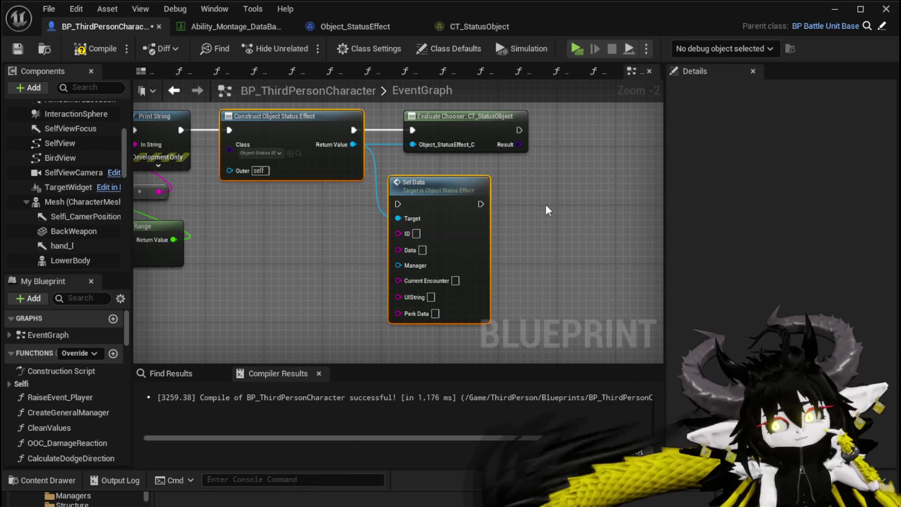
pyautogui.moveTo(547, 206); pyautogui.dragTo(511, 214)
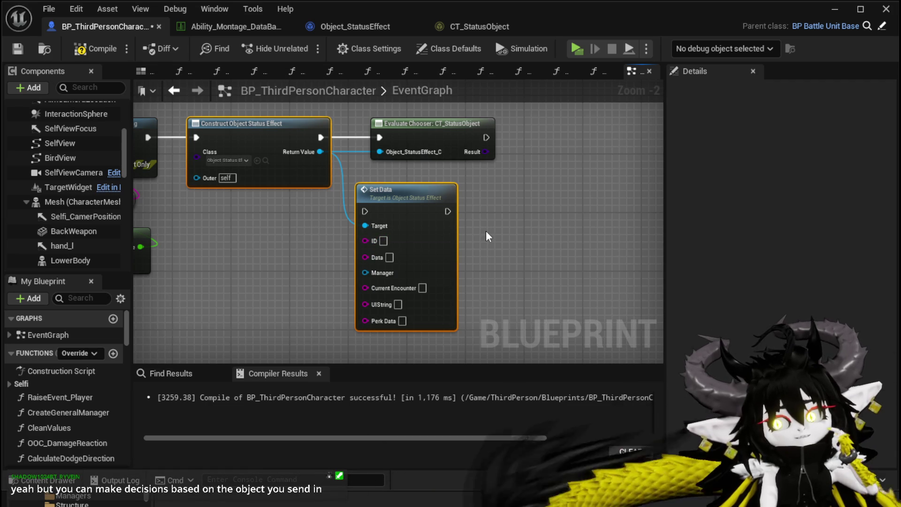
pyautogui.click(367, 175)
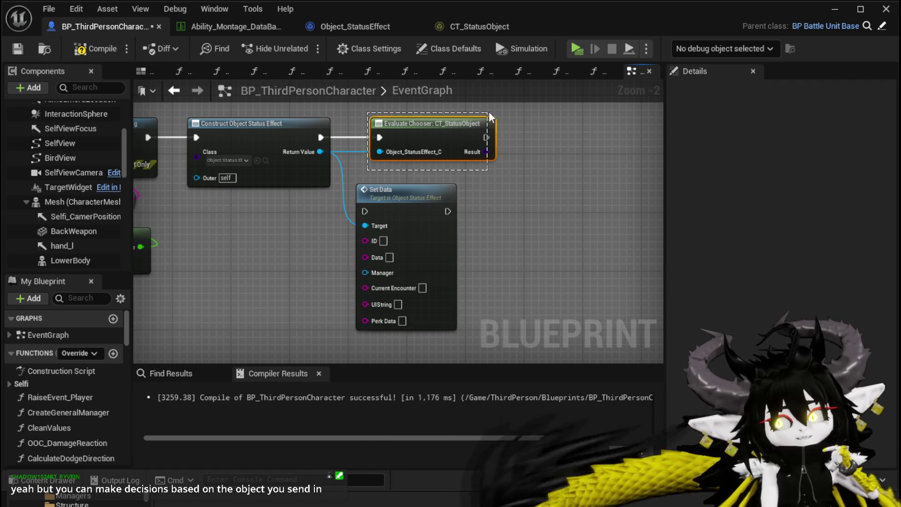
# Align the Evaluate Chooser node with the Construct node, compile, and minimize the Blueprint editor
pyautogui.moveTo(341, 103); pyautogui.dragTo(342, 130)
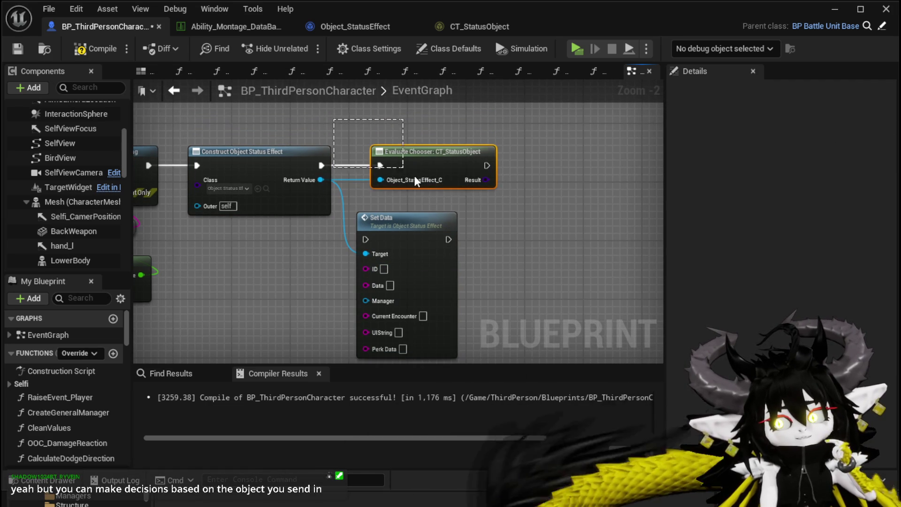
pyautogui.click(514, 206)
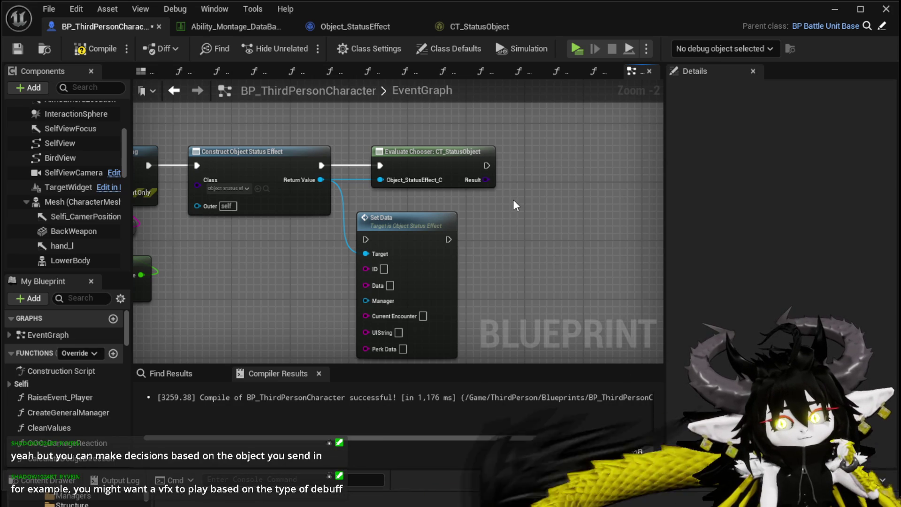
pyautogui.click(20, 49)
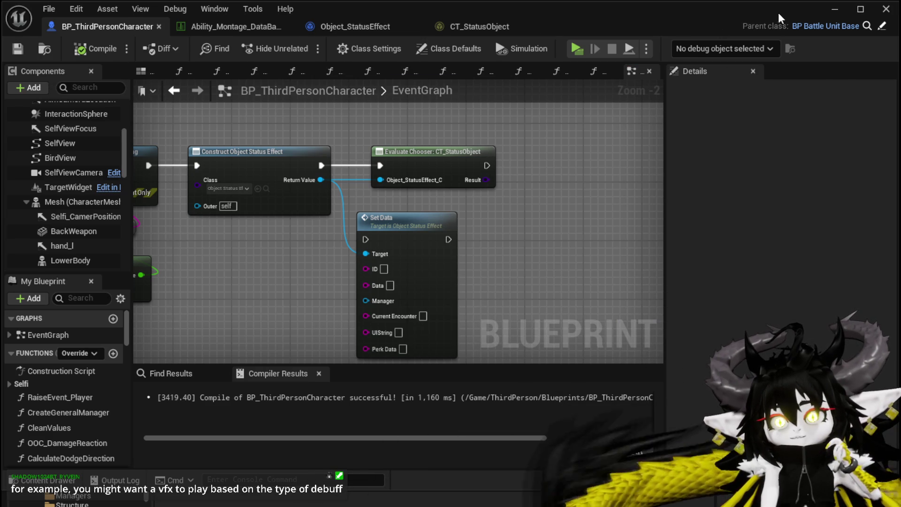
pyautogui.click(835, 10)
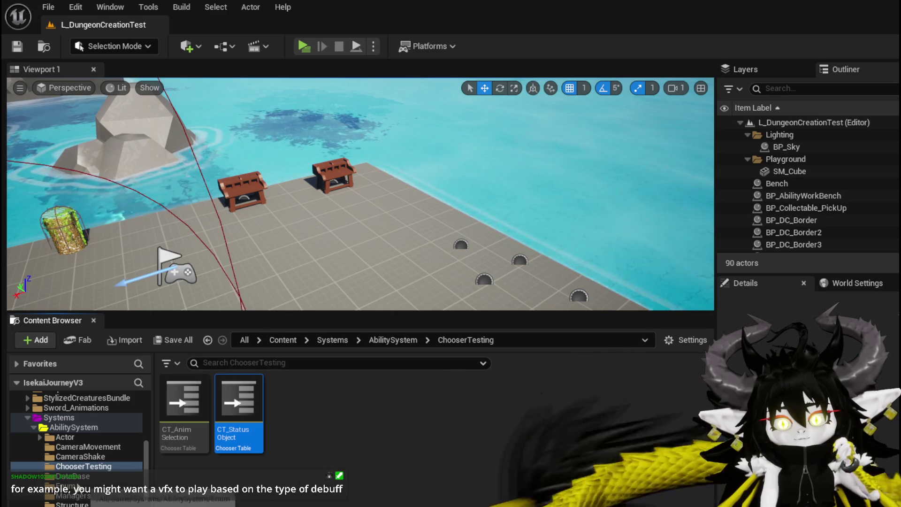
# Open the Battler_Object blueprint from CombatSystem > Object and its AddStatus function
pyautogui.scroll(-5, 80, 479)
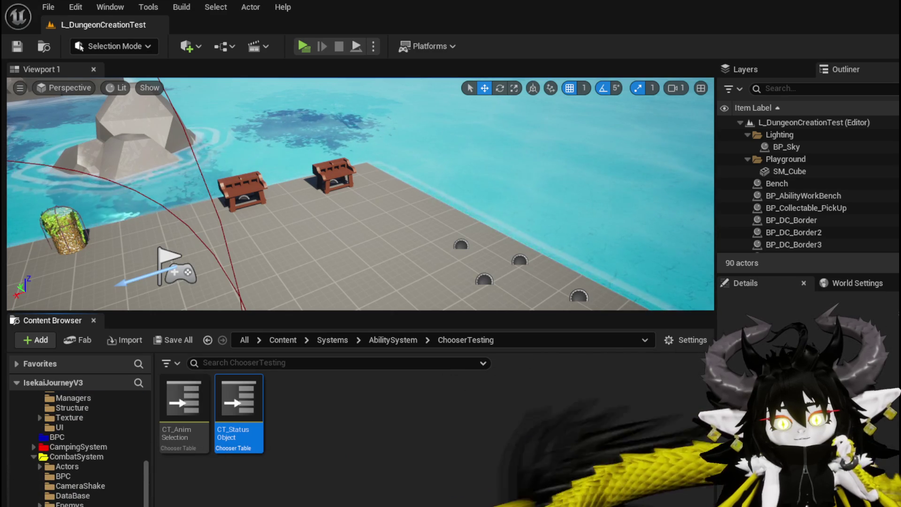
pyautogui.hotkey('alt', 'Left')
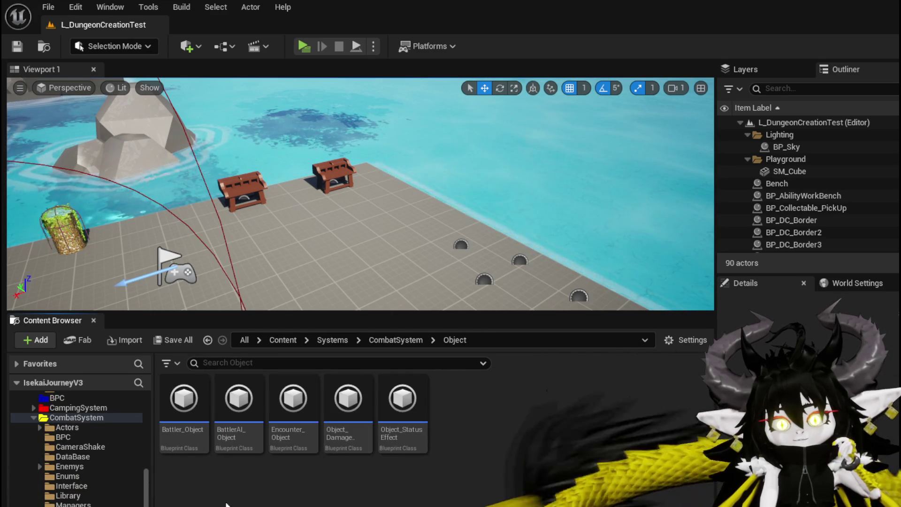
pyautogui.doubleClick(184, 409)
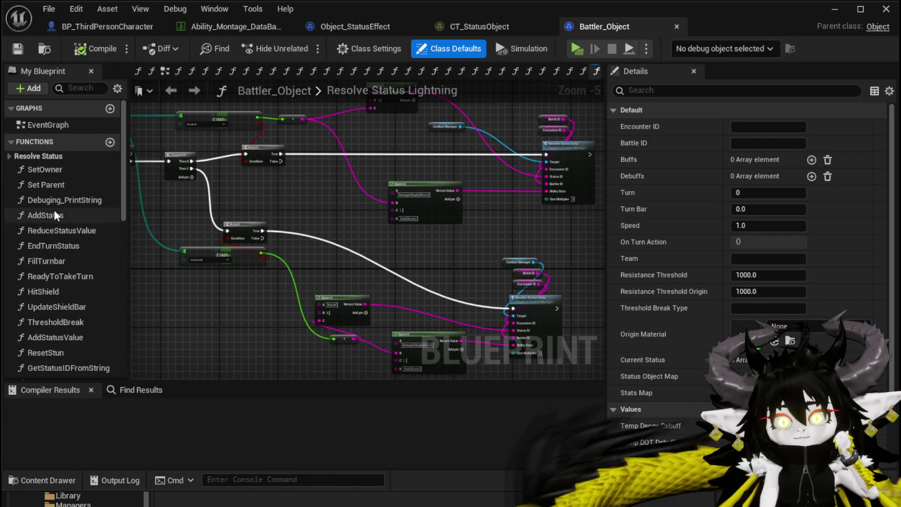
pyautogui.doubleClick(54, 212)
# Pan through AddStatus to the Add Status Value and Spawn VFX nodes
pyautogui.scroll(2, 267, 269)
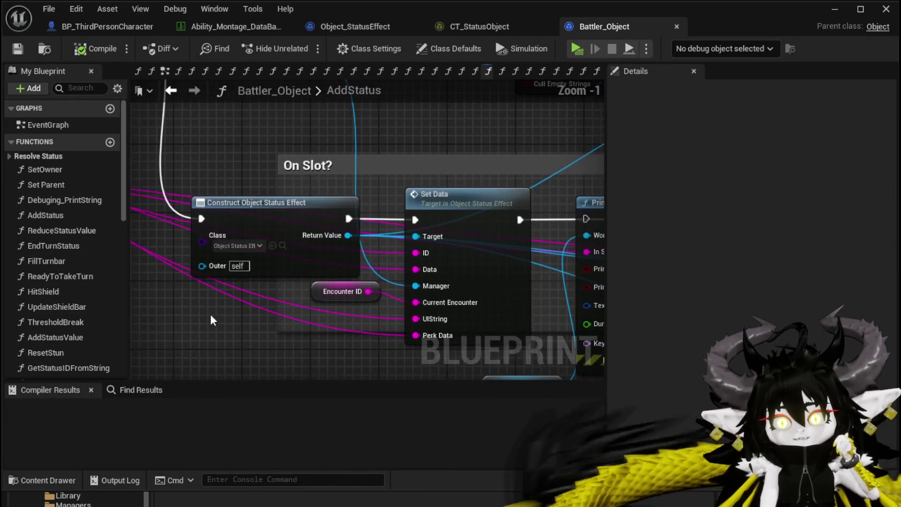
pyautogui.moveTo(192, 180)
pyautogui.mouseDown()
pyautogui.moveTo(297, 279)
pyautogui.moveTo(376, 300)
pyautogui.moveTo(392, 277)
pyautogui.moveTo(446, 270)
pyautogui.moveTo(469, 312)
pyautogui.mouseUp()
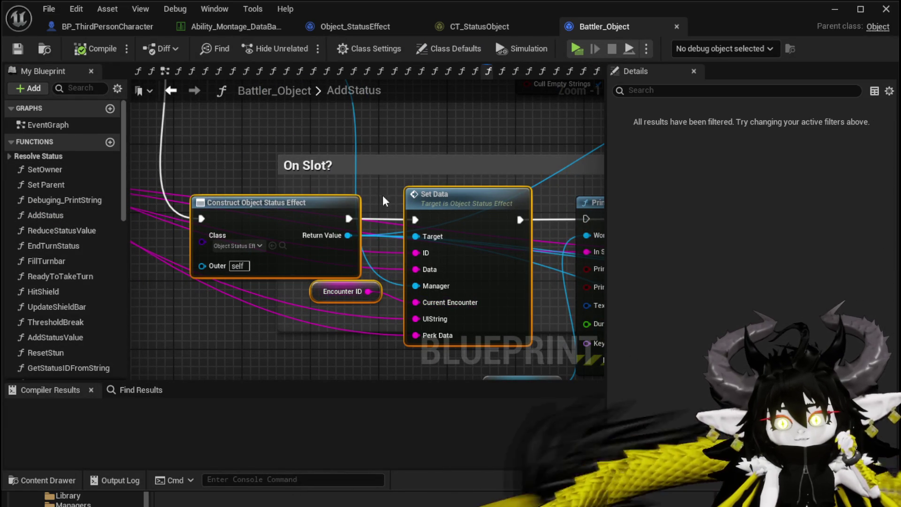
pyautogui.scroll(-2, 446, 214)
pyautogui.moveTo(446, 215); pyautogui.dragTo(170, 202)
pyautogui.moveTo(446, 204)
pyautogui.mouseDown()
pyautogui.moveTo(164, 202)
pyautogui.moveTo(131, 190)
pyautogui.mouseUp()
pyautogui.moveTo(371, 136)
pyautogui.mouseDown()
pyautogui.moveTo(281, 132)
pyautogui.moveTo(249, 142)
pyautogui.mouseUp()
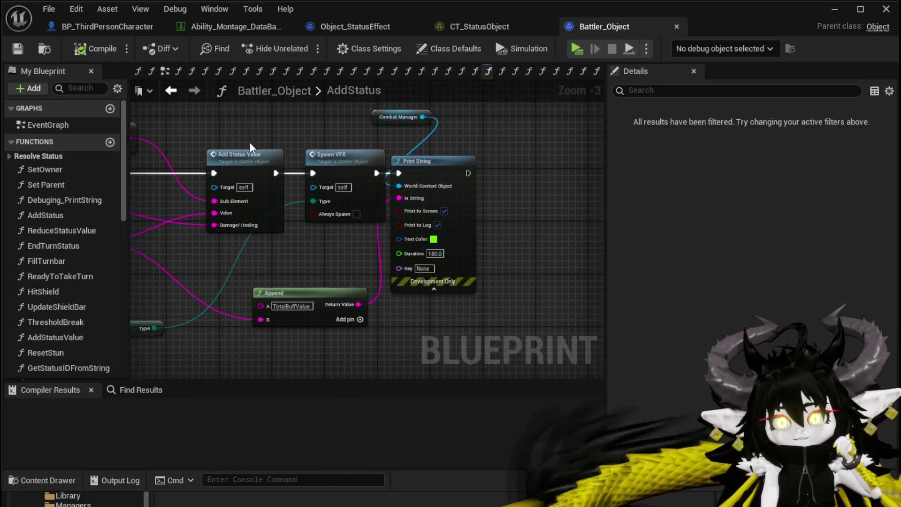
pyautogui.scroll(3, 249, 142)
pyautogui.click(415, 222)
pyautogui.click(333, 125)
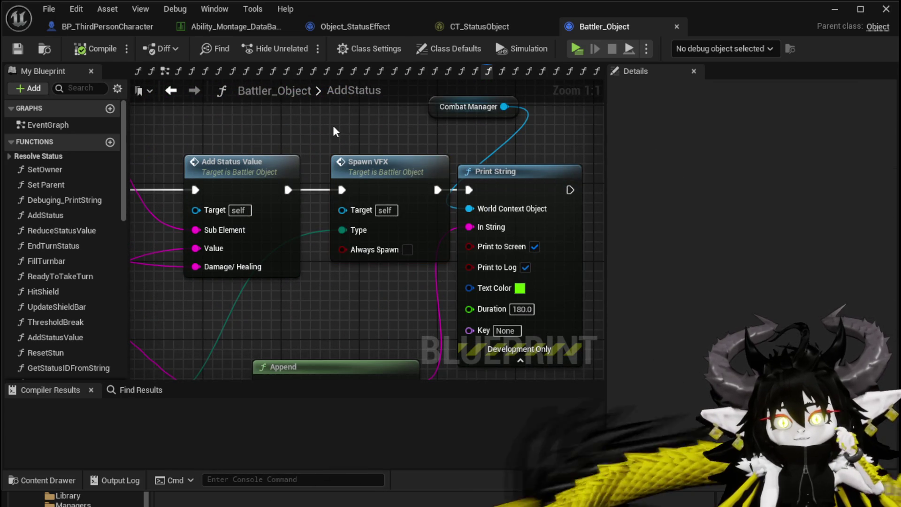
pyautogui.moveTo(333, 125); pyautogui.dragTo(489, 153)
pyautogui.scroll(-1, 488, 153)
# Tidy the Add Status Value and Type getter nodes while following the execution chain
pyautogui.moveTo(409, 191); pyautogui.dragTo(341, 187)
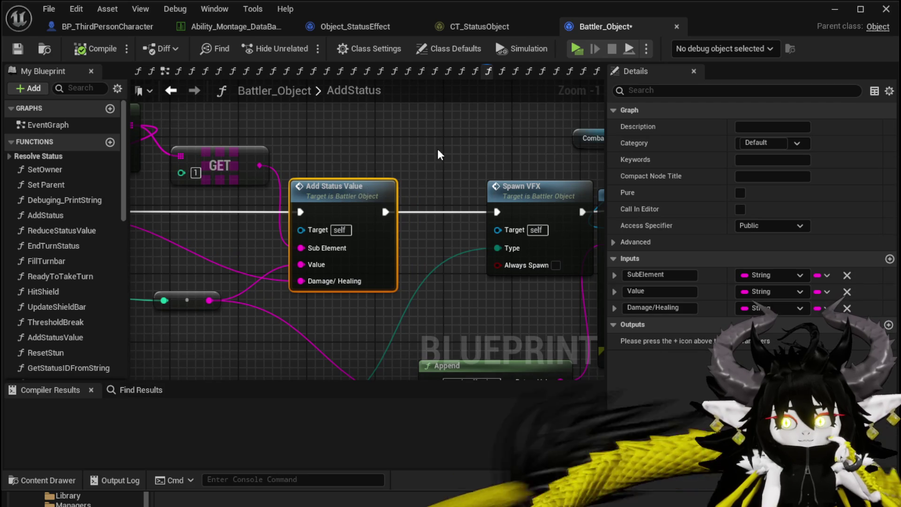
pyautogui.moveTo(437, 155); pyautogui.dragTo(216, 159)
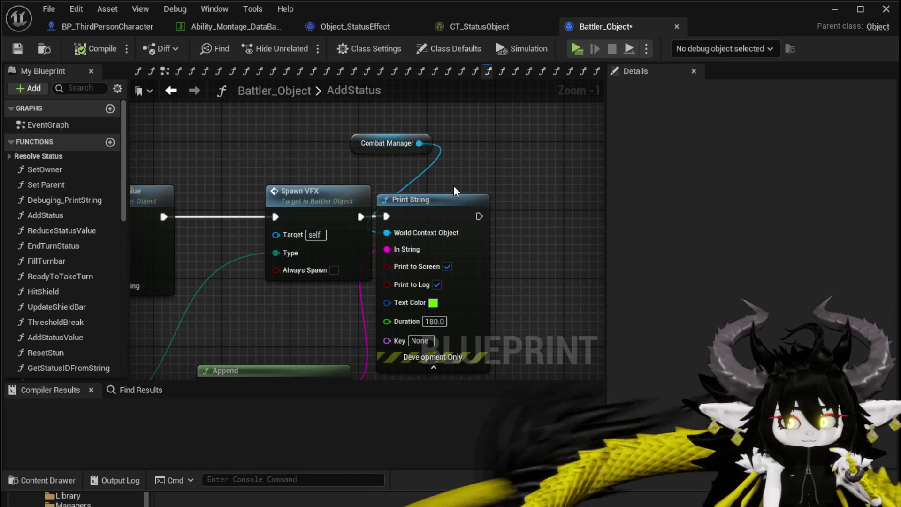
pyautogui.moveTo(453, 185); pyautogui.dragTo(496, 174)
pyautogui.moveTo(238, 161)
pyautogui.mouseDown()
pyautogui.moveTo(351, 254)
pyautogui.moveTo(352, 263)
pyautogui.moveTo(282, 282)
pyautogui.moveTo(382, 220)
pyautogui.mouseUp()
pyautogui.scroll(-3, 352, 266)
pyautogui.scroll(2, 321, 265)
pyautogui.moveTo(290, 262); pyautogui.dragTo(230, 263)
pyautogui.moveTo(413, 190)
pyautogui.mouseDown()
pyautogui.moveTo(452, 249)
pyautogui.moveTo(393, 245)
pyautogui.mouseUp()
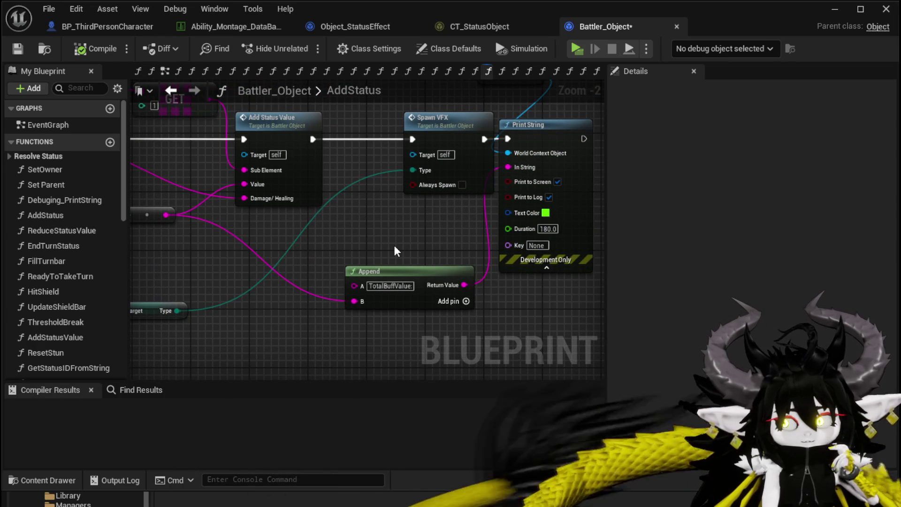
pyautogui.moveTo(393, 245); pyautogui.dragTo(519, 231)
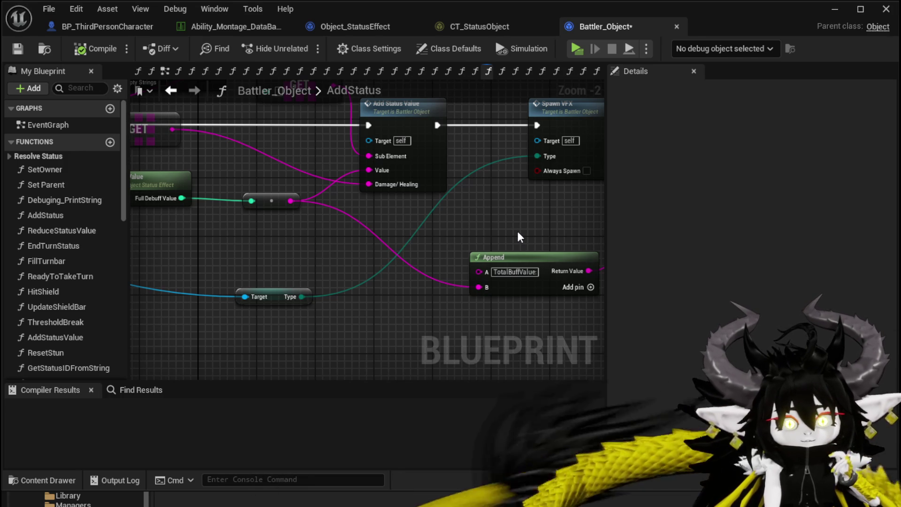
pyautogui.moveTo(517, 231); pyautogui.dragTo(431, 178)
# Open the Spawn VFX function graph and pan around it
pyautogui.doubleClick(431, 178)
pyautogui.scroll(-2, 443, 221)
pyautogui.moveTo(443, 221)
pyautogui.mouseDown()
pyautogui.moveTo(245, 136)
pyautogui.moveTo(311, 224)
pyautogui.moveTo(295, 178)
pyautogui.moveTo(274, 193)
pyautogui.moveTo(240, 137)
pyautogui.mouseUp()
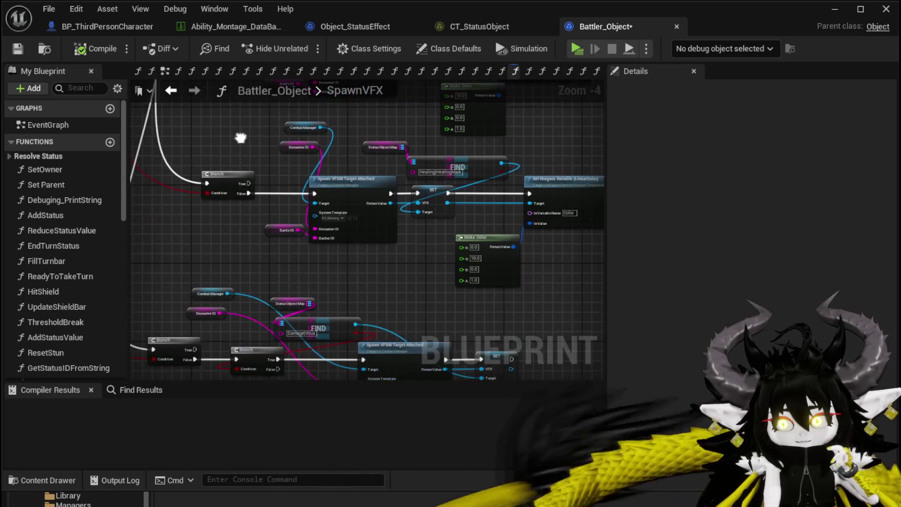
# Review the SpawnVFX switch, save Battler_Object, and go back to the AddStatus graph
pyautogui.scroll(-1, 257, 265)
pyautogui.moveTo(257, 265)
pyautogui.mouseDown()
pyautogui.moveTo(338, 170)
pyautogui.moveTo(322, 259)
pyautogui.moveTo(329, 235)
pyautogui.moveTo(329, 257)
pyautogui.moveTo(352, 272)
pyautogui.mouseUp()
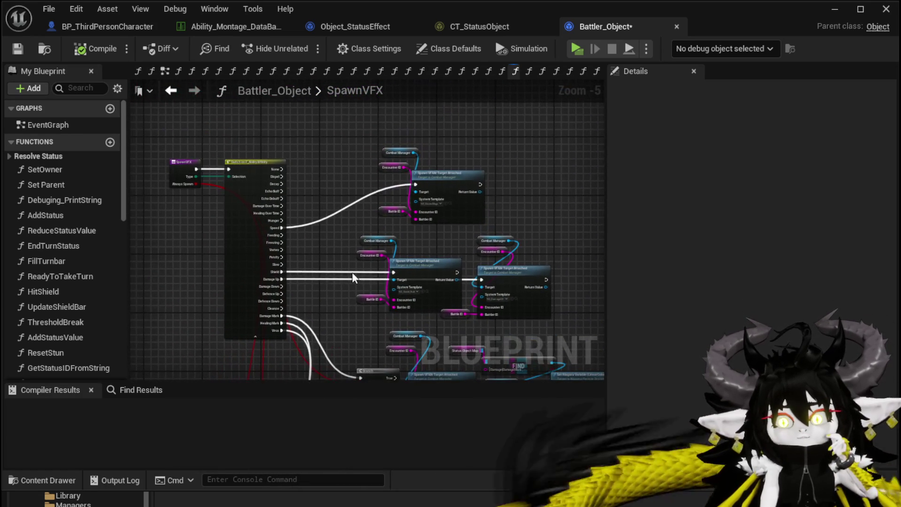
pyautogui.click(14, 50)
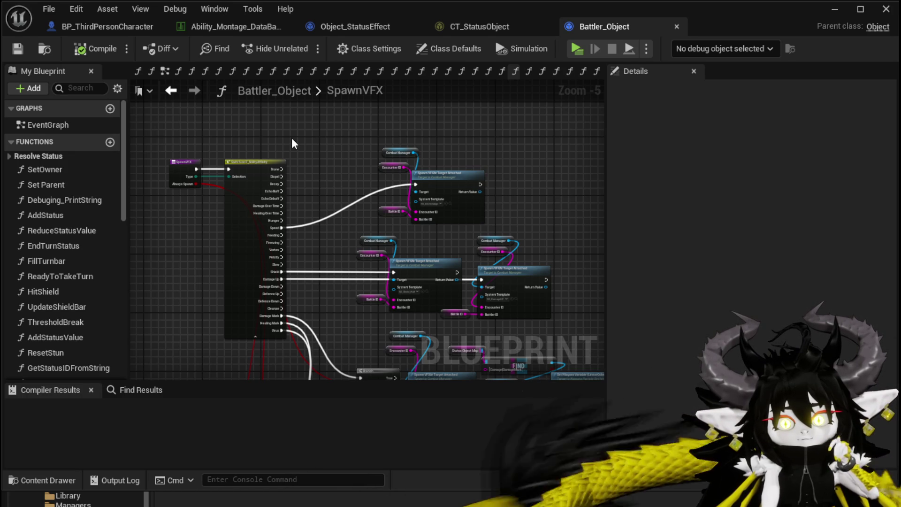
pyautogui.moveTo(288, 141); pyautogui.dragTo(313, 118)
pyautogui.click(18, 48)
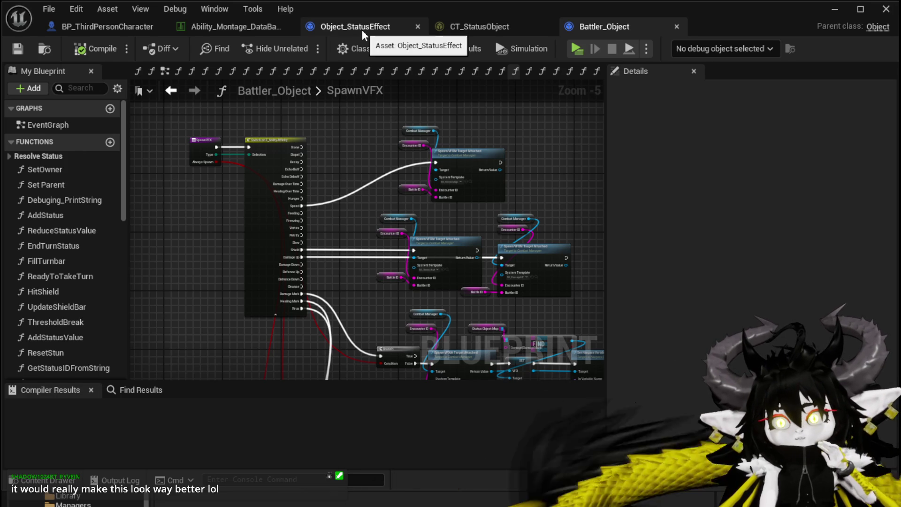
pyautogui.click(170, 91)
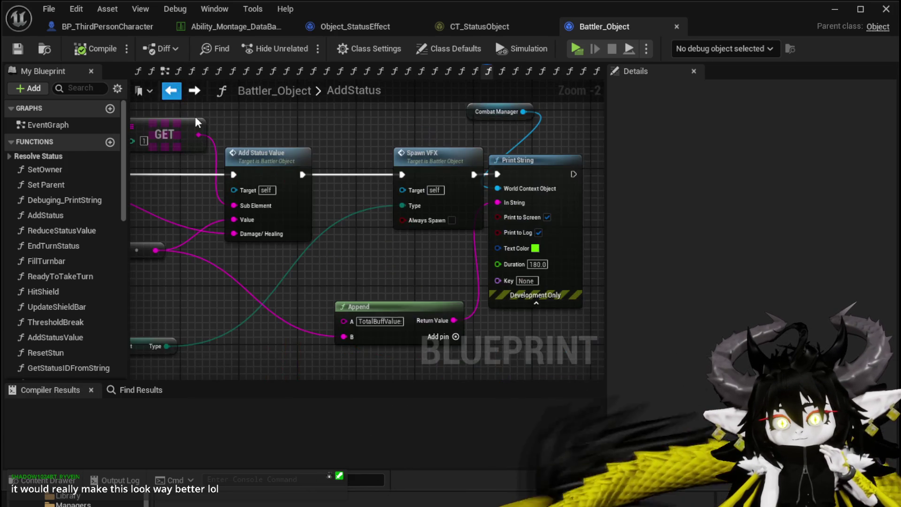
# Select the AddStatus node chain and add an Evaluate Chooser node found by searching 'evalu'
pyautogui.scroll(-3, 304, 166)
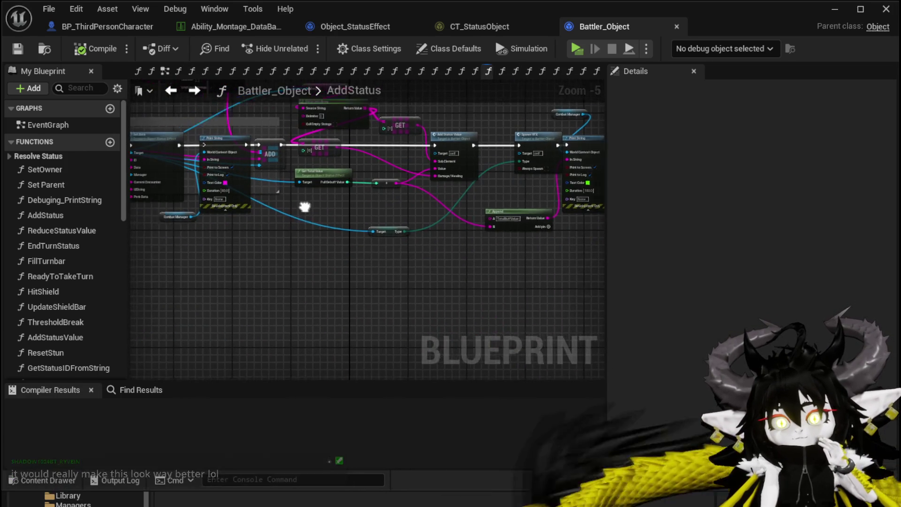
pyautogui.scroll(-1, 252, 204)
pyautogui.moveTo(327, 211); pyautogui.dragTo(527, 126)
pyautogui.scroll(1, 326, 220)
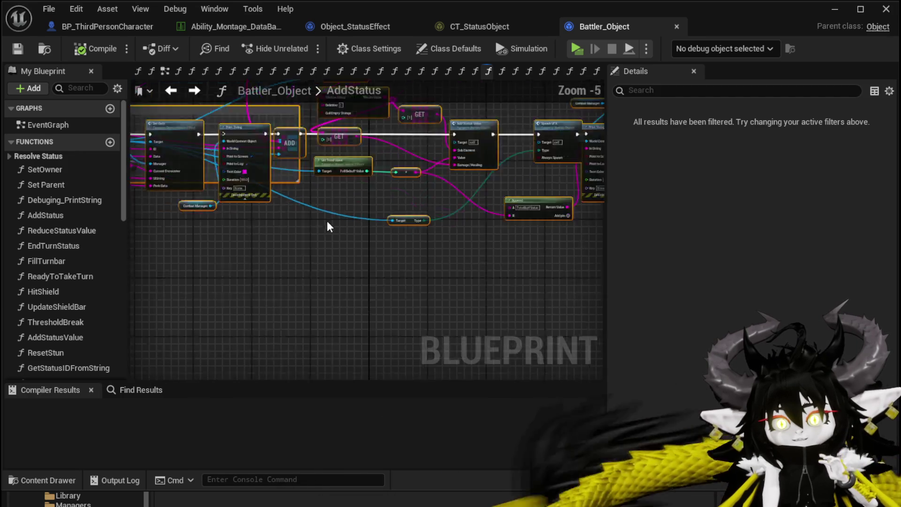
pyautogui.scroll(1, 327, 222)
pyautogui.rightClick(318, 230)
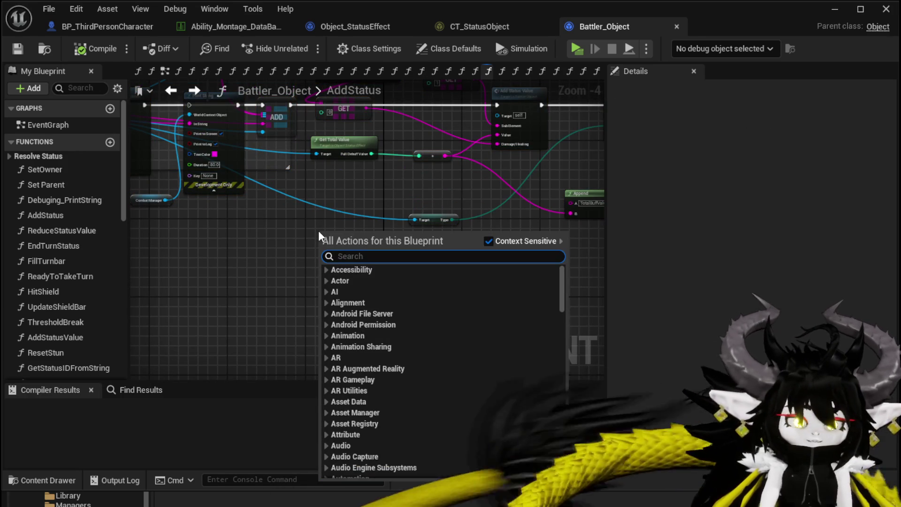
pyautogui.write('evalu')
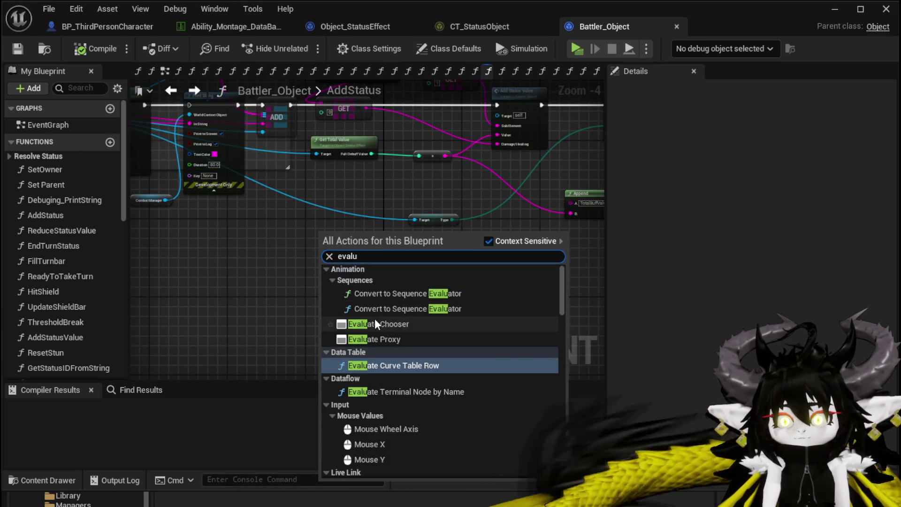
pyautogui.click(375, 323)
# Position the Evaluate Chooser node further left below the chain and open its chooser asset list
pyautogui.moveTo(341, 240); pyautogui.dragTo(311, 247)
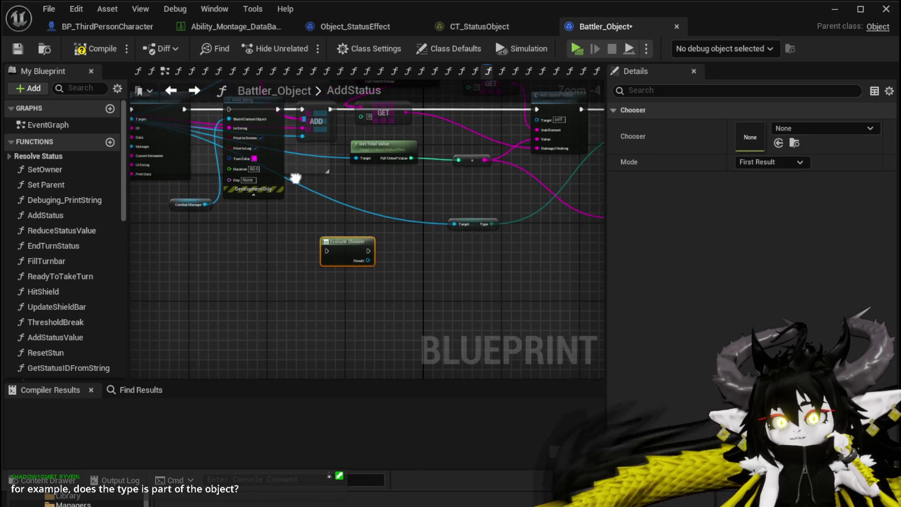
pyautogui.moveTo(295, 177); pyautogui.dragTo(164, 133)
pyautogui.moveTo(439, 248); pyautogui.dragTo(254, 254)
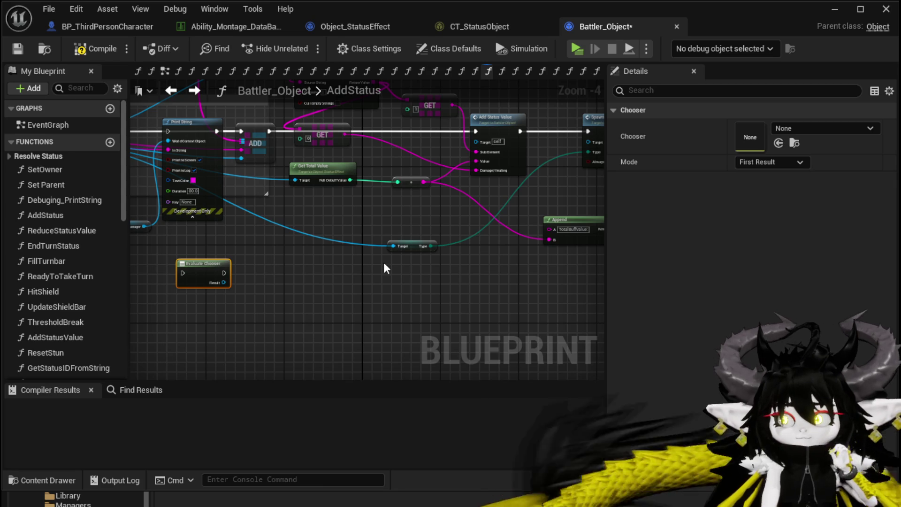
pyautogui.click(781, 128)
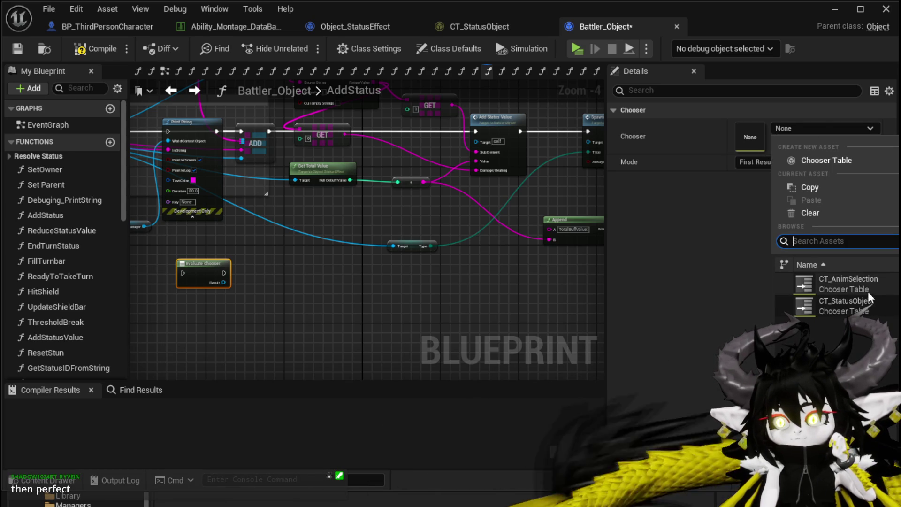
# Set the chooser to CT_StatusObject, wire Construct's Return Value into Object_StatusEffect_C, then compile and save
pyautogui.click(839, 307)
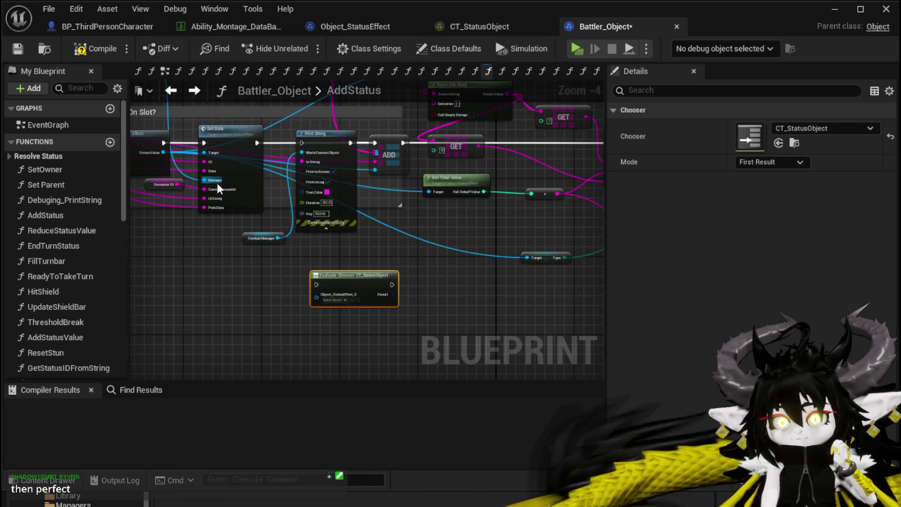
pyautogui.moveTo(162, 150)
pyautogui.mouseDown()
pyautogui.moveTo(274, 291)
pyautogui.moveTo(317, 300)
pyautogui.moveTo(316, 291)
pyautogui.mouseUp()
pyautogui.click(397, 276)
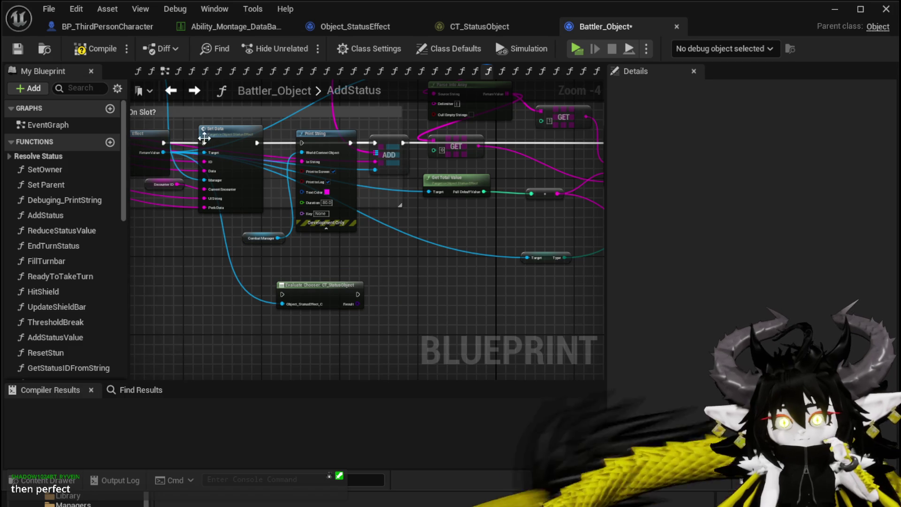
pyautogui.click(89, 49)
pyautogui.click(18, 49)
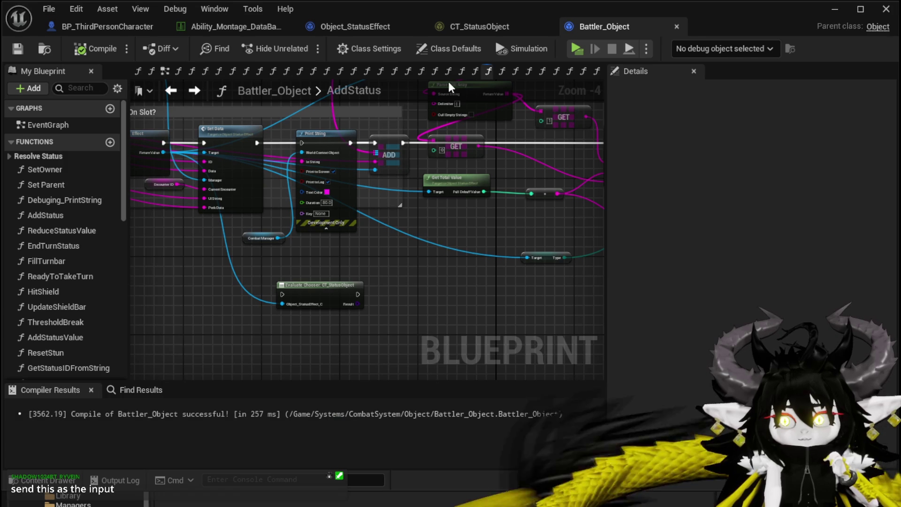
# Switch to CT_StatusObject, check the row's Result asset picker, and open the Add Column type list
pyautogui.click(466, 29)
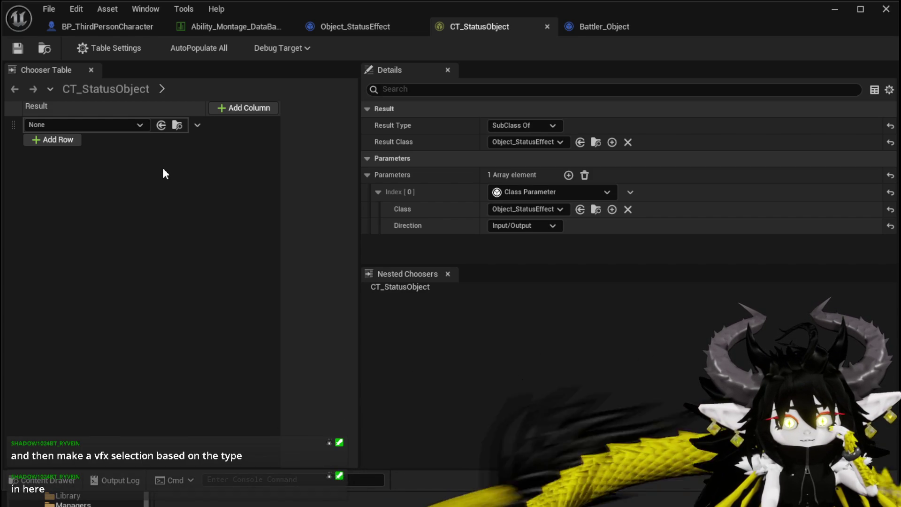
pyautogui.click(109, 126)
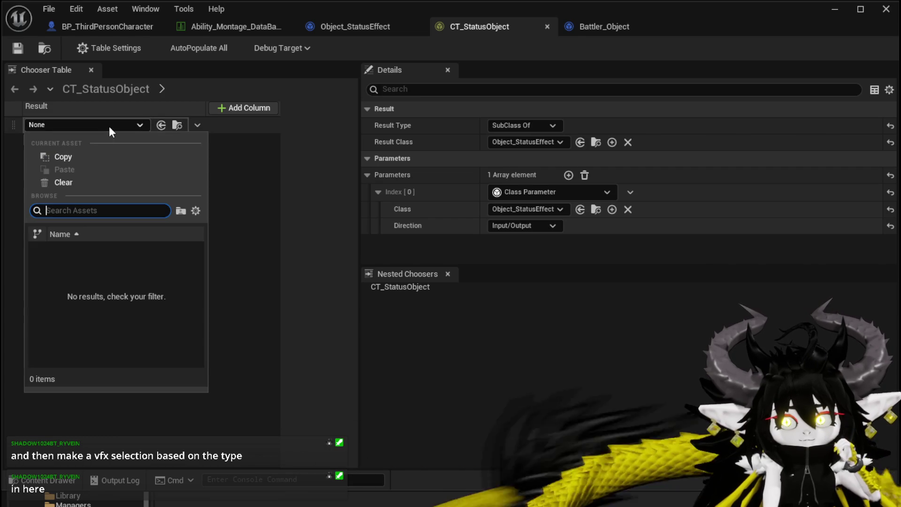
pyautogui.click(109, 125)
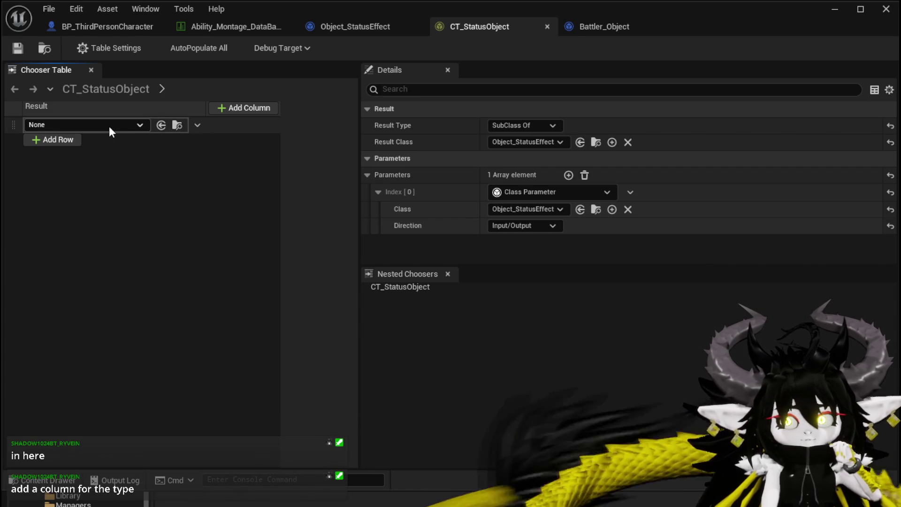
pyautogui.click(224, 108)
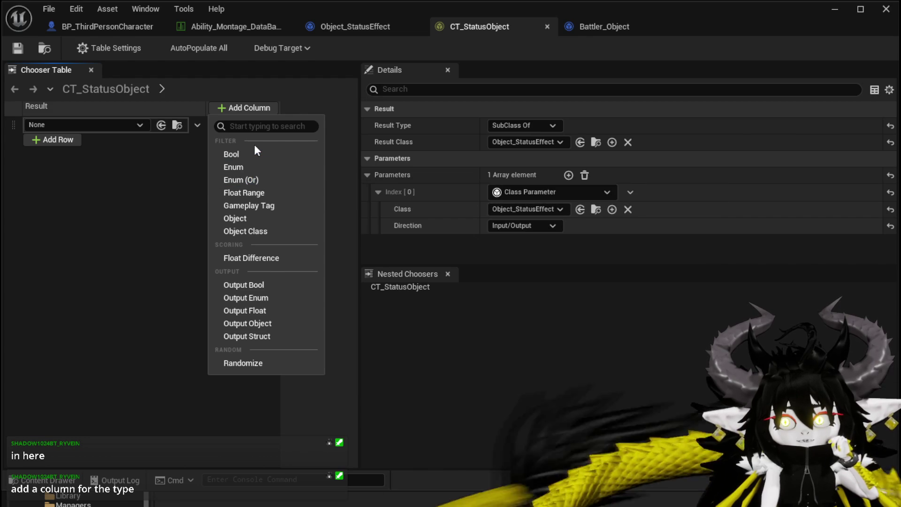
# Add an Enum column bound to Object Status Effect > Type, leave its value None, and widen the table
pyautogui.click(249, 169)
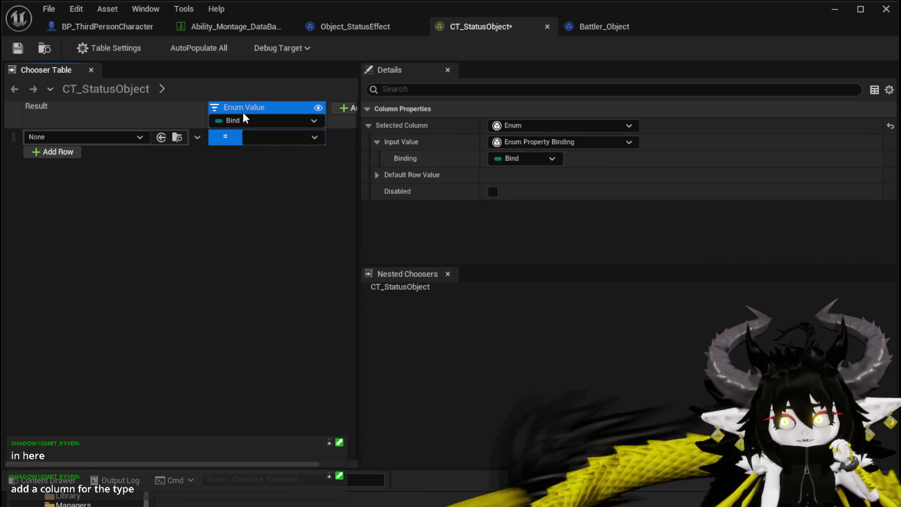
pyautogui.click(240, 120)
pyautogui.moveTo(308, 139)
pyautogui.click(392, 160)
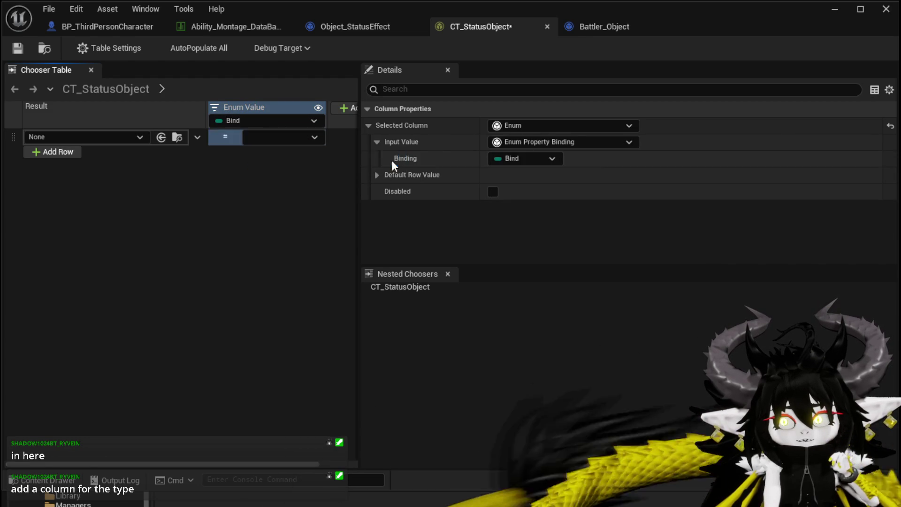
pyautogui.click(261, 139)
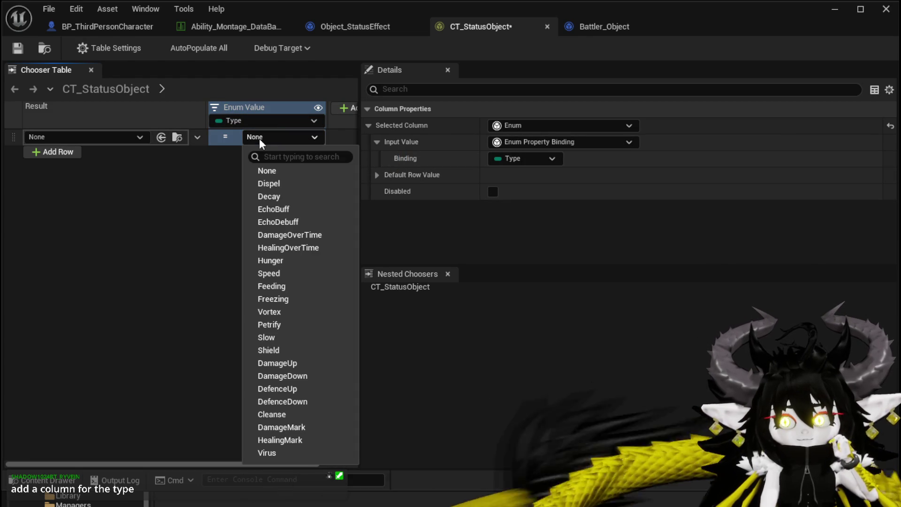
pyautogui.click(259, 140)
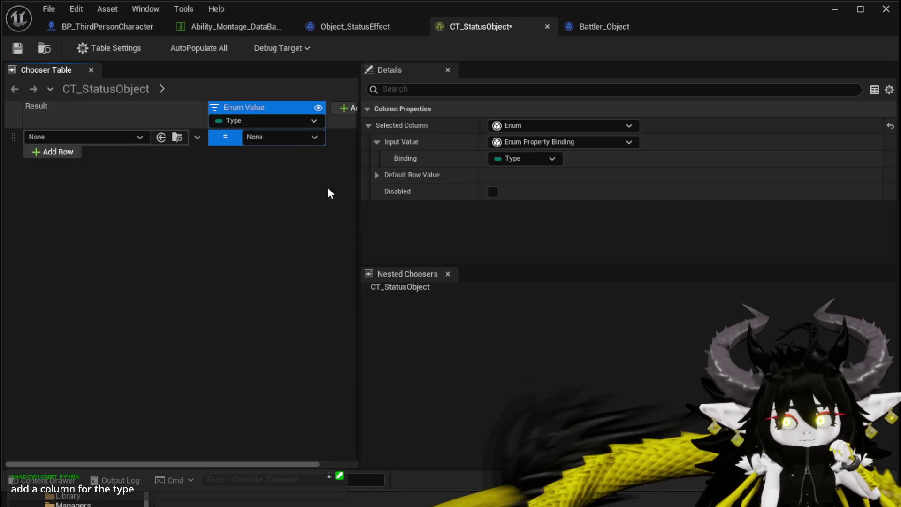
pyautogui.moveTo(358, 169)
pyautogui.mouseDown()
pyautogui.moveTo(496, 185)
pyautogui.moveTo(469, 185)
pyautogui.mouseUp()
pyautogui.click(54, 151)
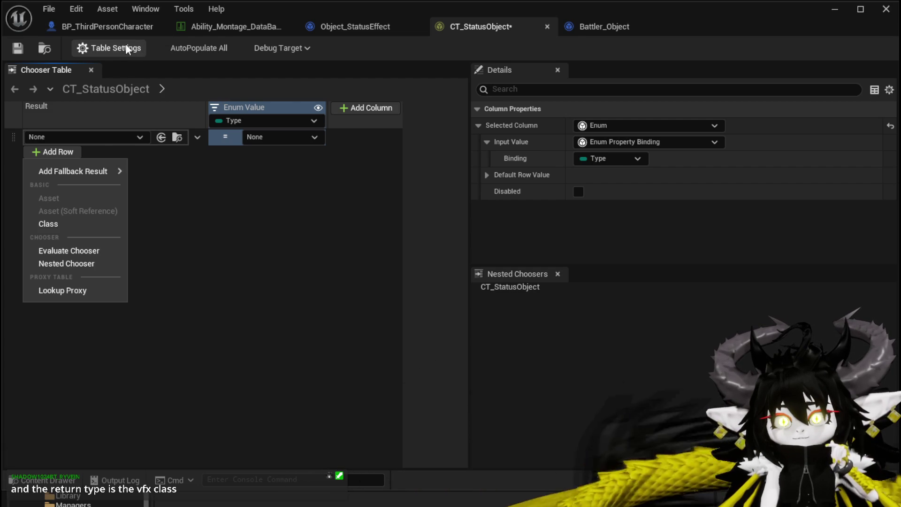
# In Table Settings, set Result Type to Object Of Type with NiagaraSystem as the Result Class
pyautogui.click(113, 45)
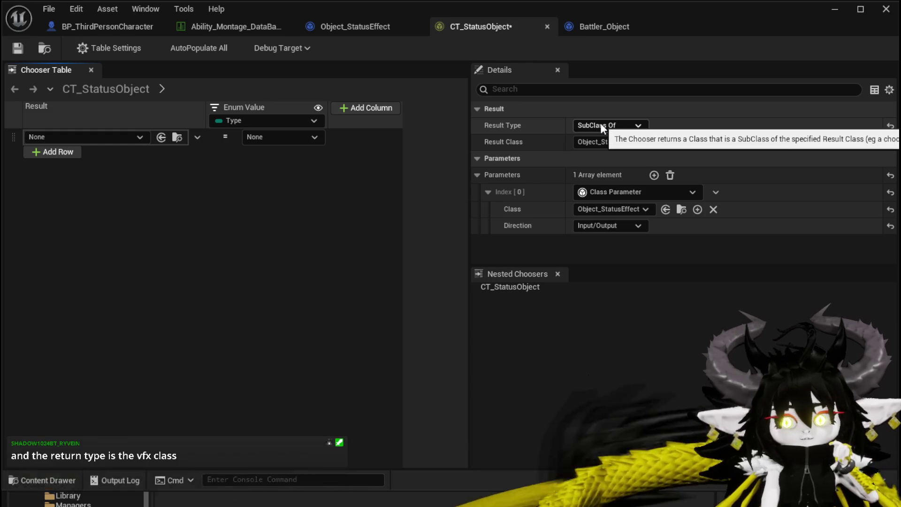
pyautogui.click(601, 124)
pyautogui.click(598, 136)
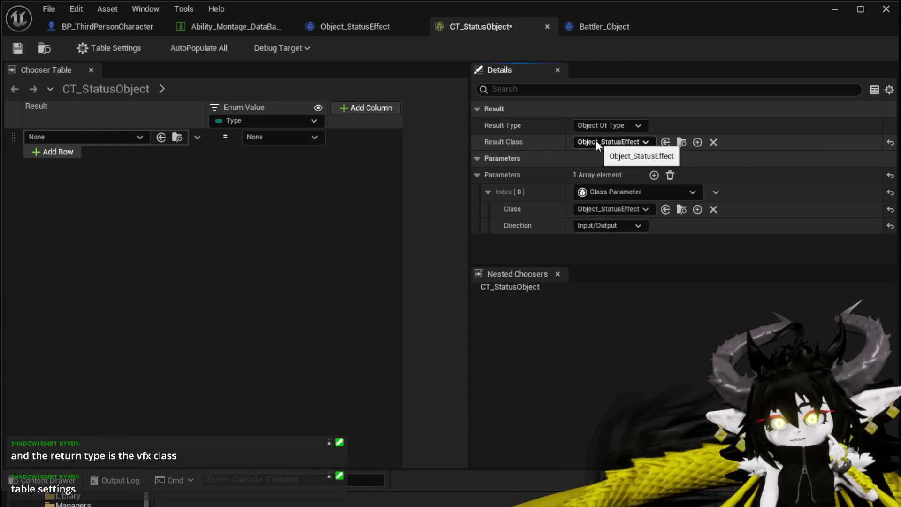
pyautogui.click(596, 139)
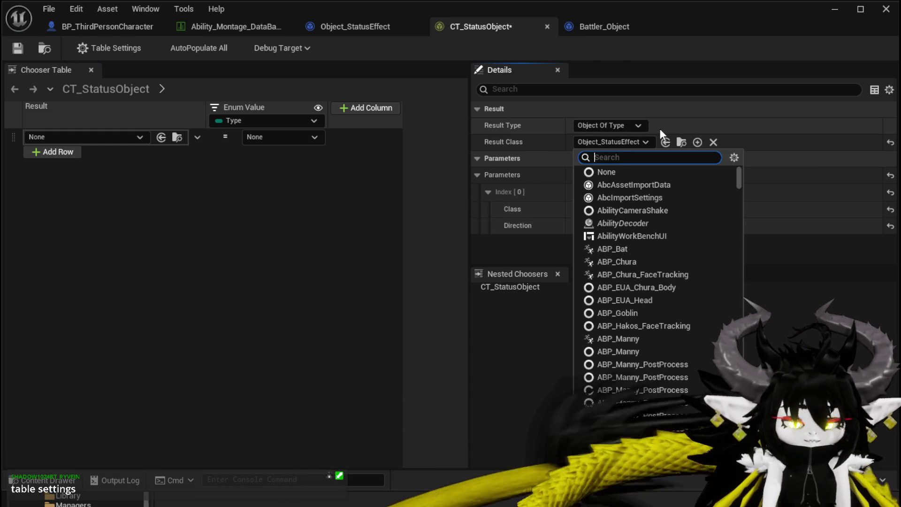
pyautogui.write('Niagara')
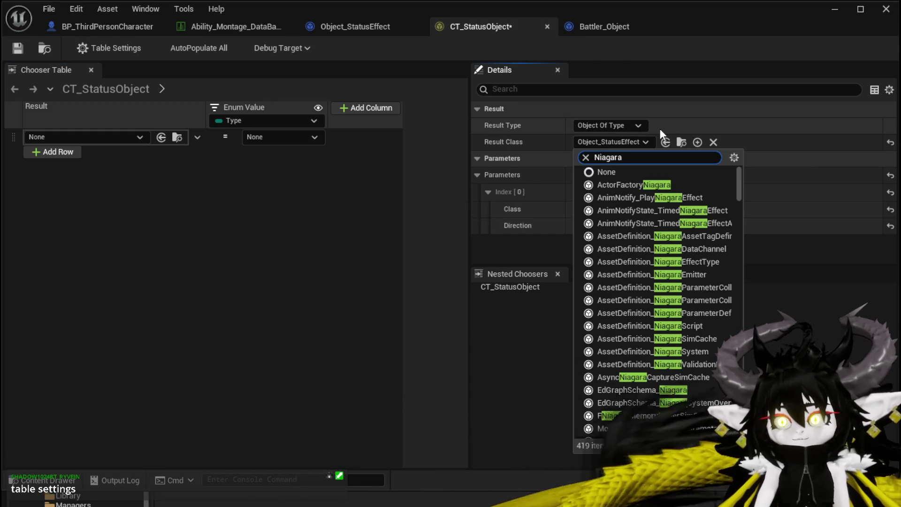
pyautogui.scroll(-3, 663, 229)
pyautogui.scroll(3, 664, 231)
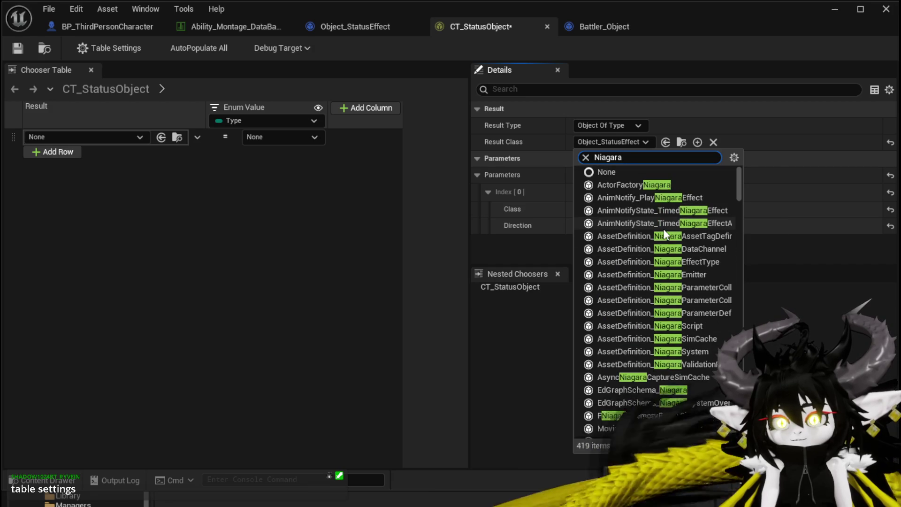
pyautogui.write(' Sys')
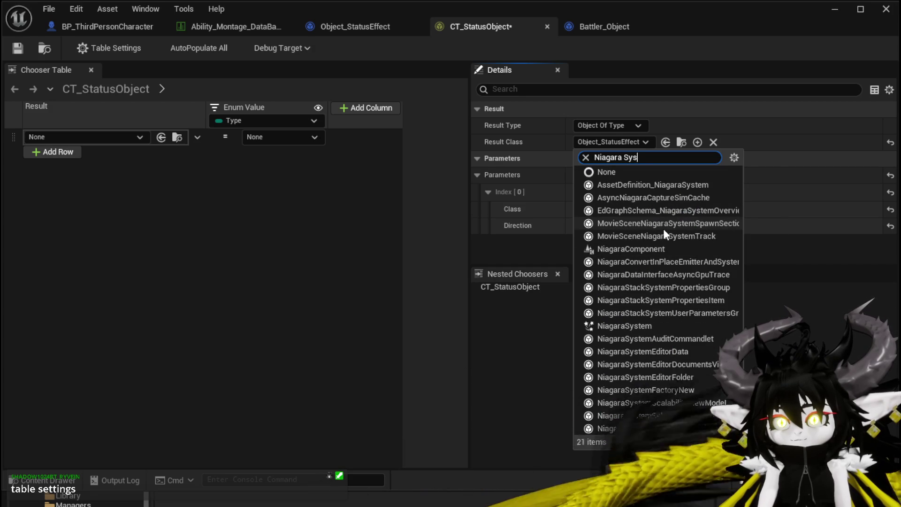
pyautogui.write('te')
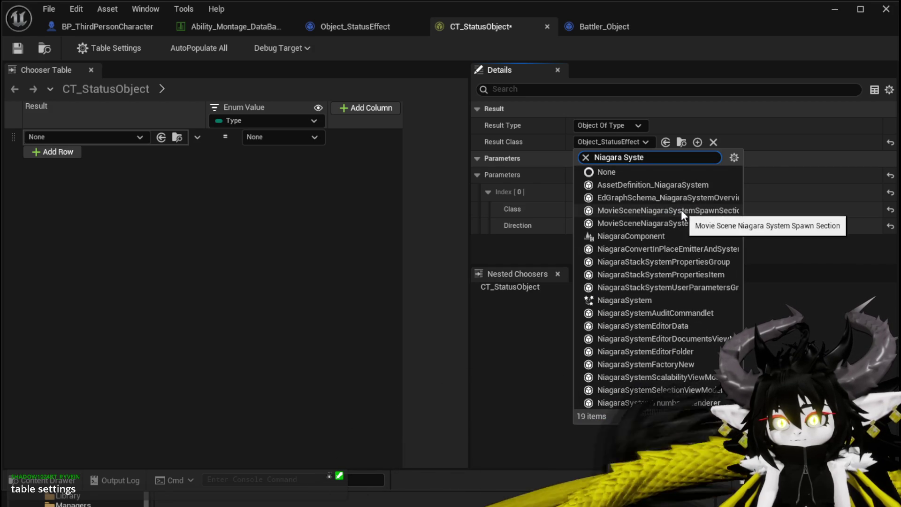
pyautogui.click(640, 297)
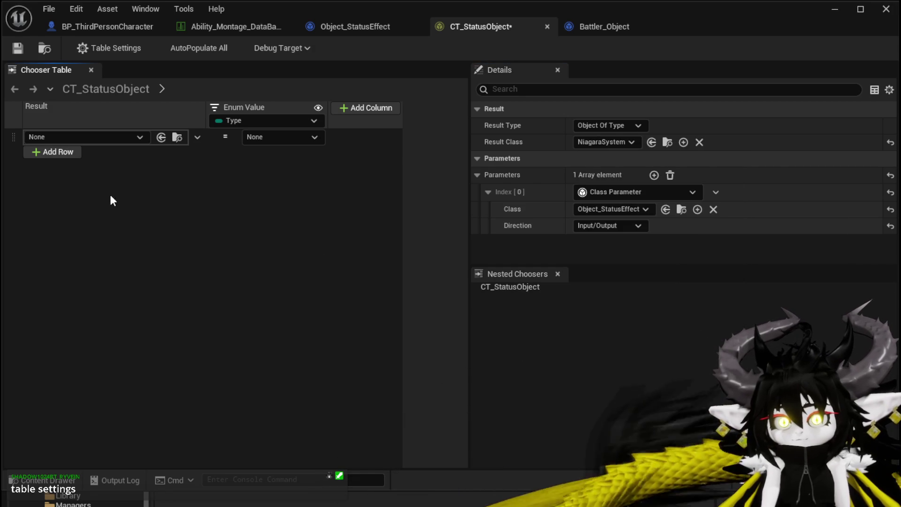
pyautogui.click(111, 139)
pyautogui.click(294, 182)
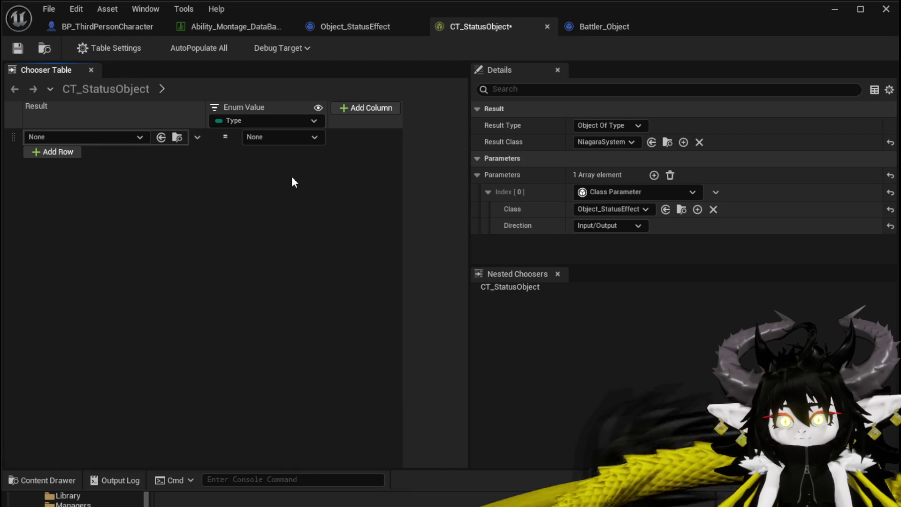
# Set the row's Enum Value to DamageOverTime and Result to NS_FireMagic_Hit, then save CT_StatusObject
pyautogui.click(271, 139)
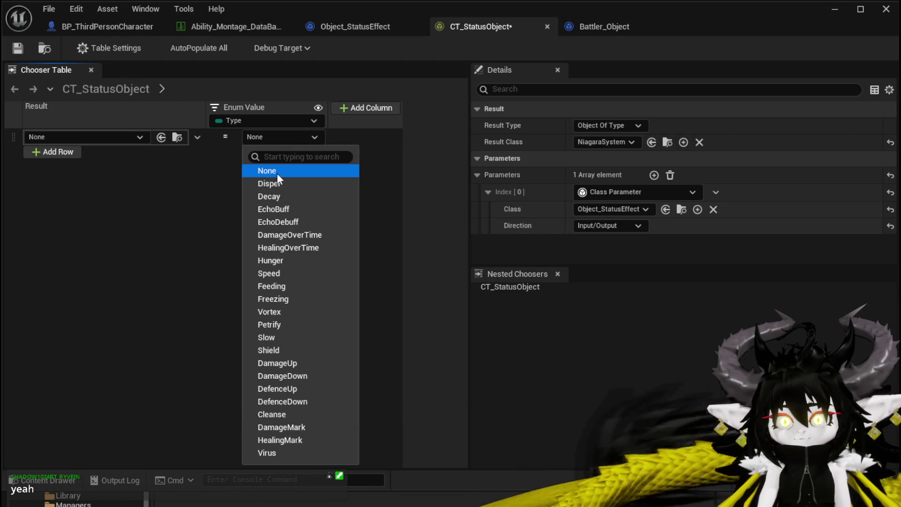
pyautogui.click(287, 238)
pyautogui.click(97, 137)
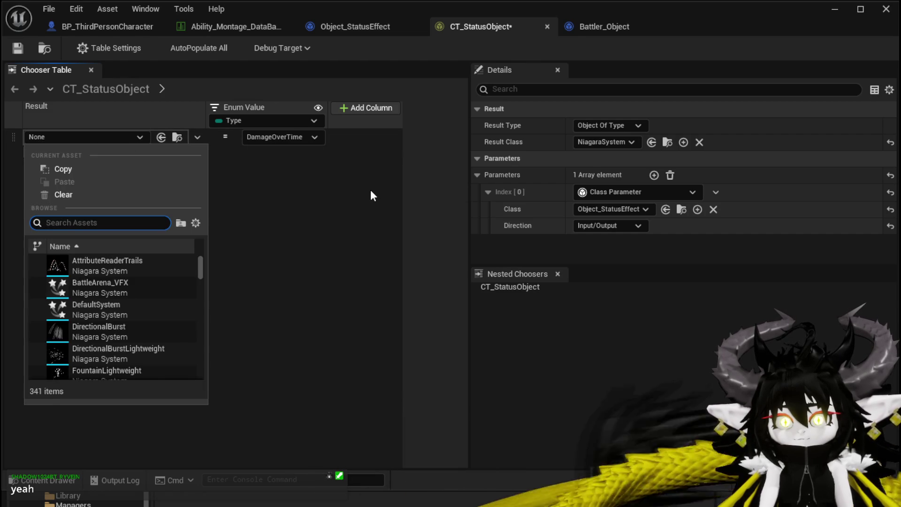
pyautogui.write('F')
pyautogui.press('BackSpace')
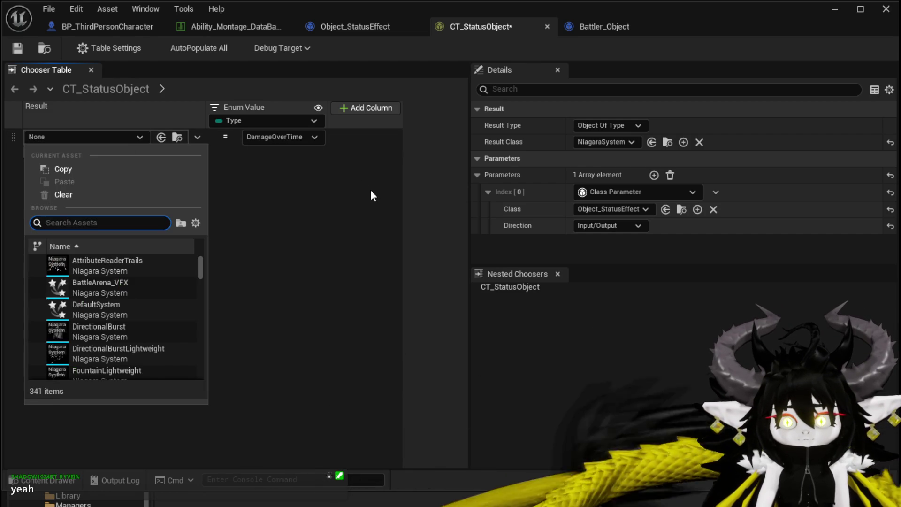
pyautogui.write('Magic Fire')
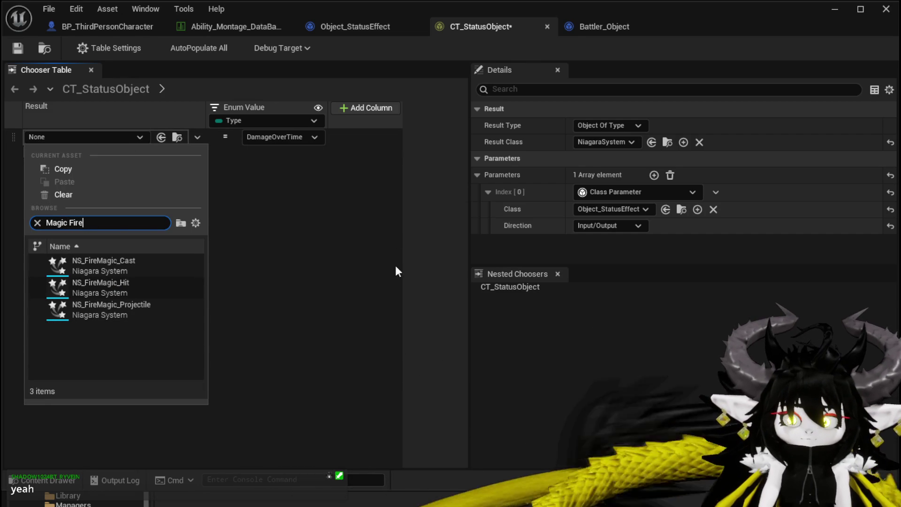
pyautogui.click(146, 293)
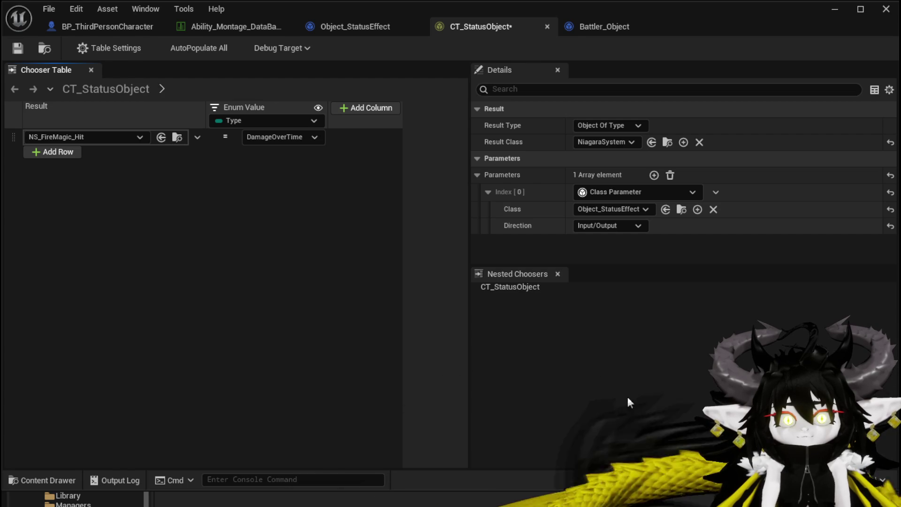
pyautogui.hotkey('ctrl', 'shift', 's')
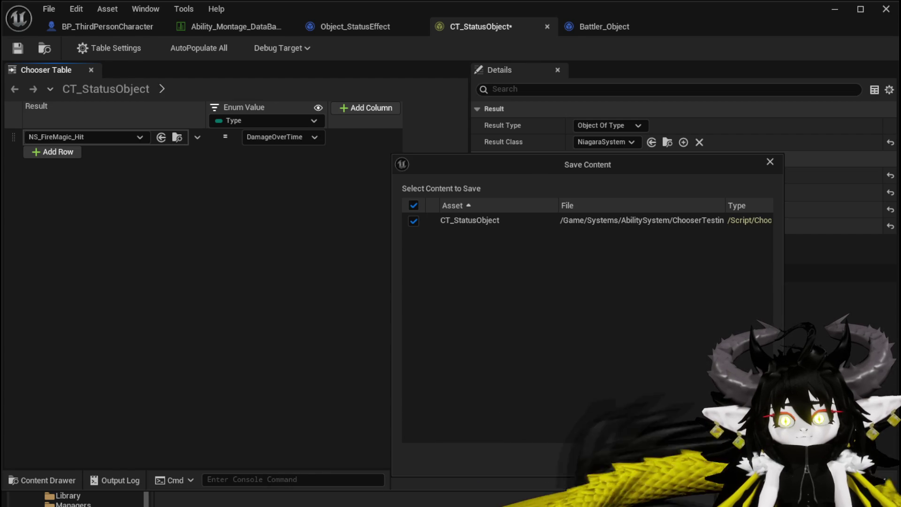
pyautogui.click(666, 456)
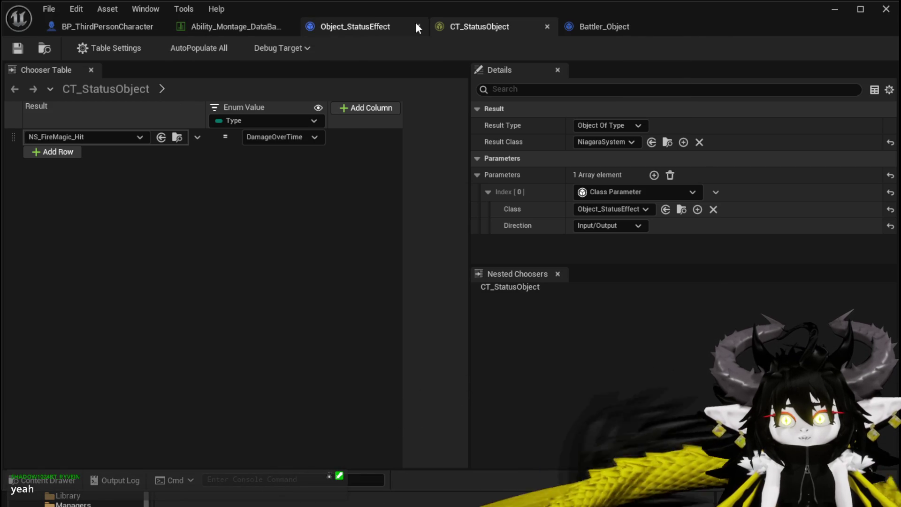
# Back in the AddStatus graph, break all links on the old Evaluate Chooser node and delete it
pyautogui.click(590, 29)
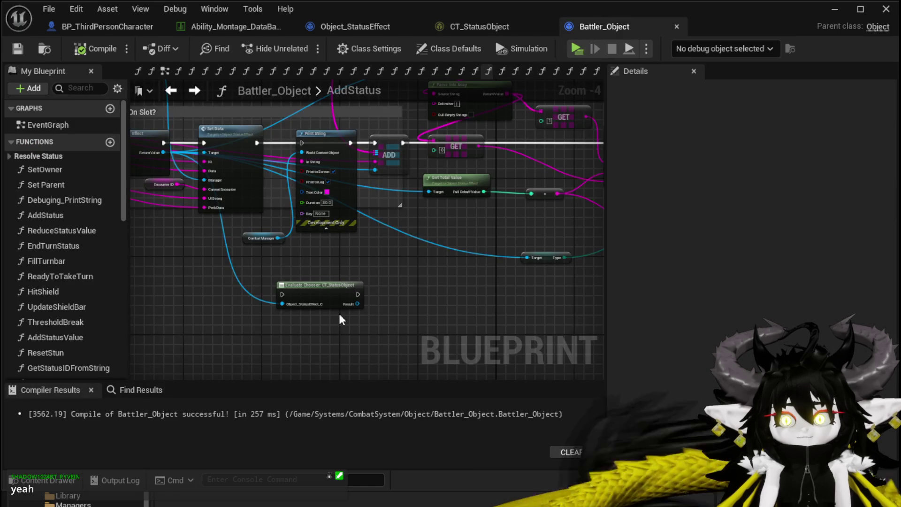
pyautogui.scroll(3, 328, 268)
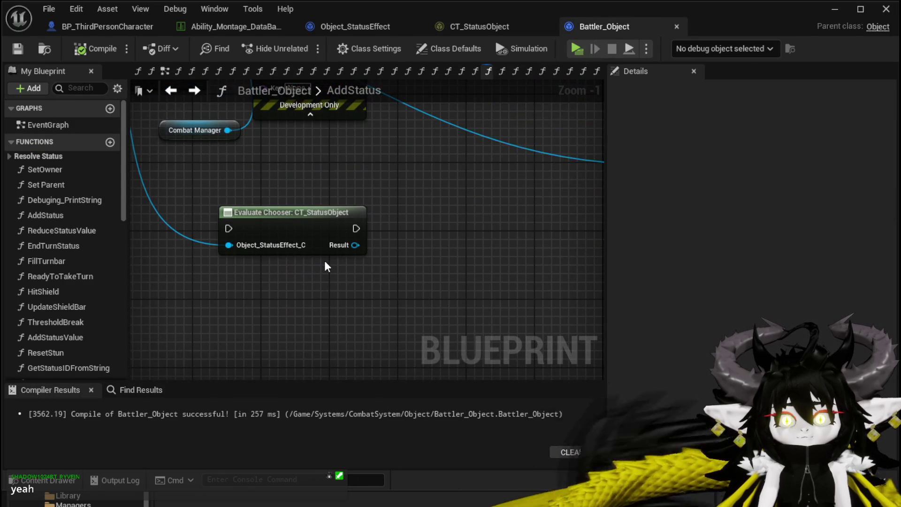
pyautogui.click(261, 247)
pyautogui.keyDown('alt'); pyautogui.click(229, 245); pyautogui.keyUp('alt')
pyautogui.rightClick(271, 229)
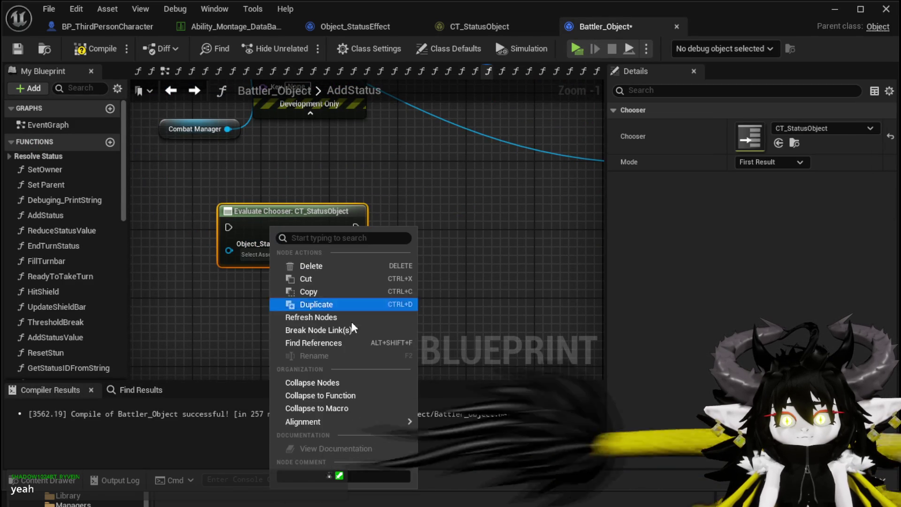
pyautogui.click(312, 329)
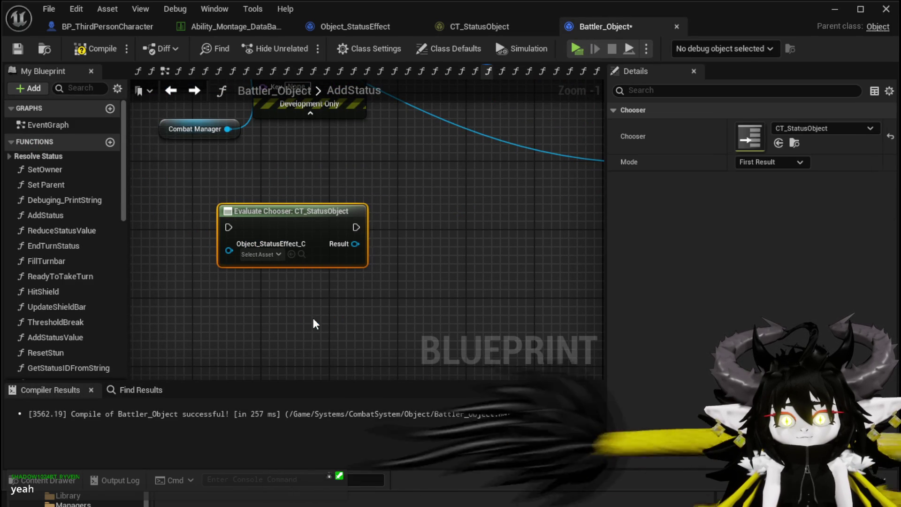
pyautogui.click(390, 191)
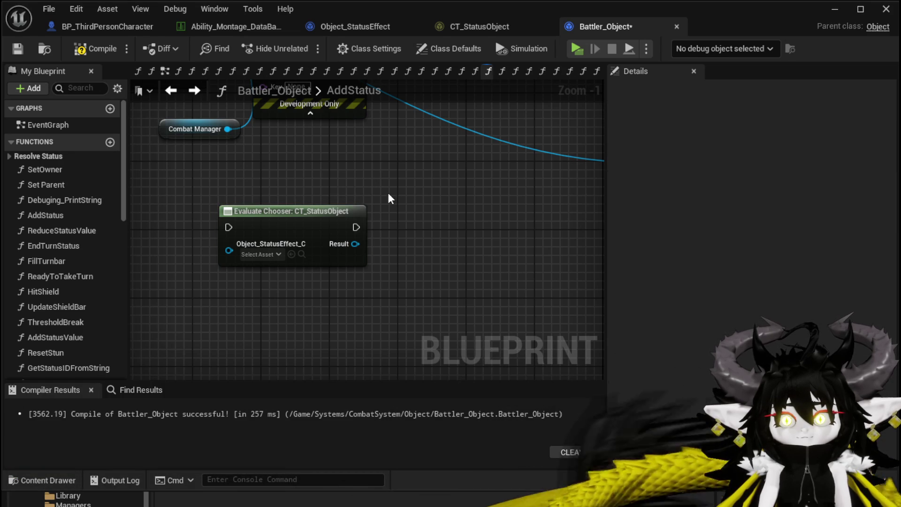
pyautogui.click(301, 223)
pyautogui.press('Delete')
# Add a fresh Evaluate Chooser node and set its Chooser to CT_StatusObject in Details
pyautogui.rightClick(267, 208)
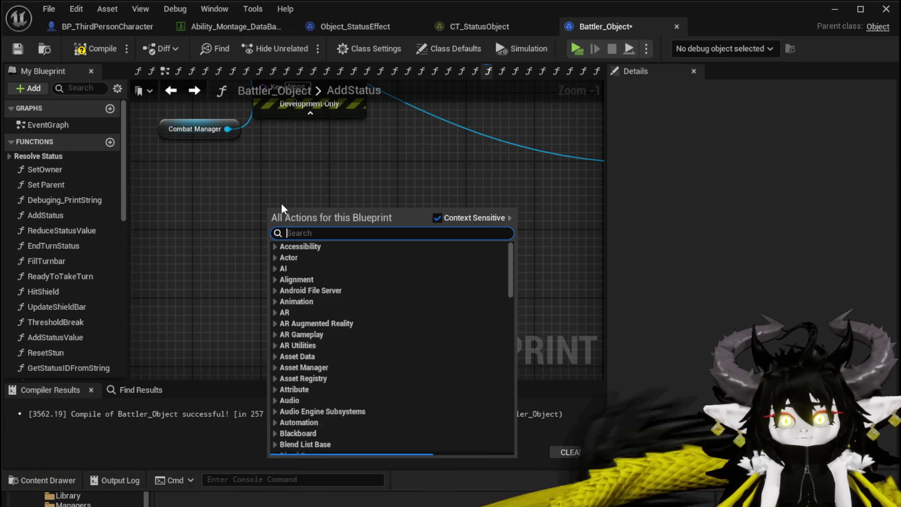
pyautogui.write('Evalue')
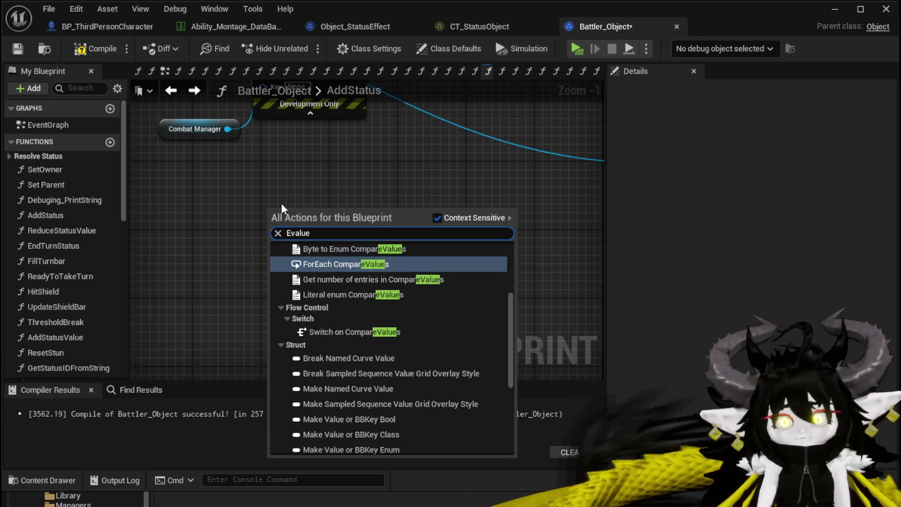
pyautogui.scroll(3, 373, 298)
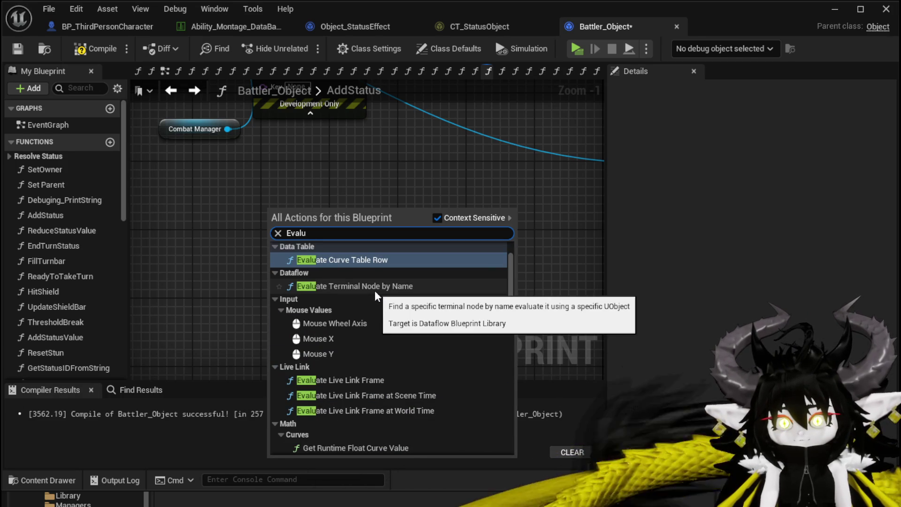
pyautogui.click(338, 305)
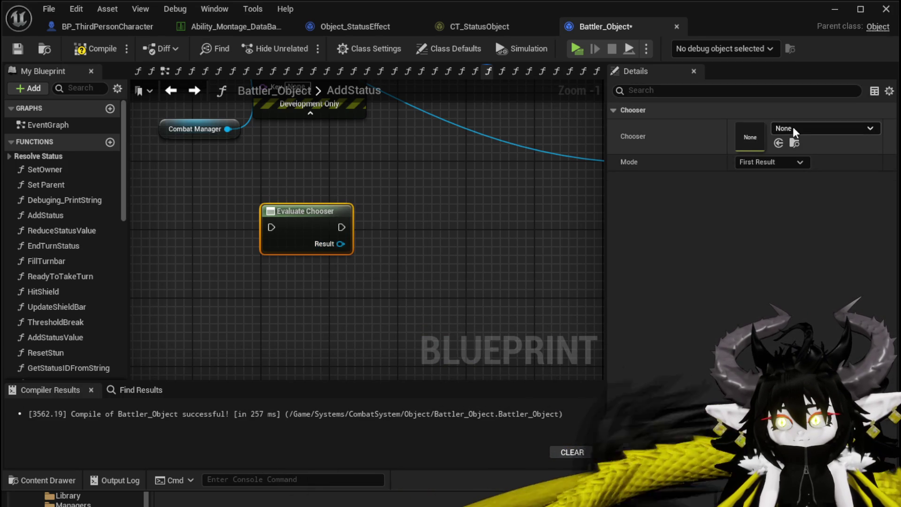
pyautogui.click(792, 130)
pyautogui.click(840, 303)
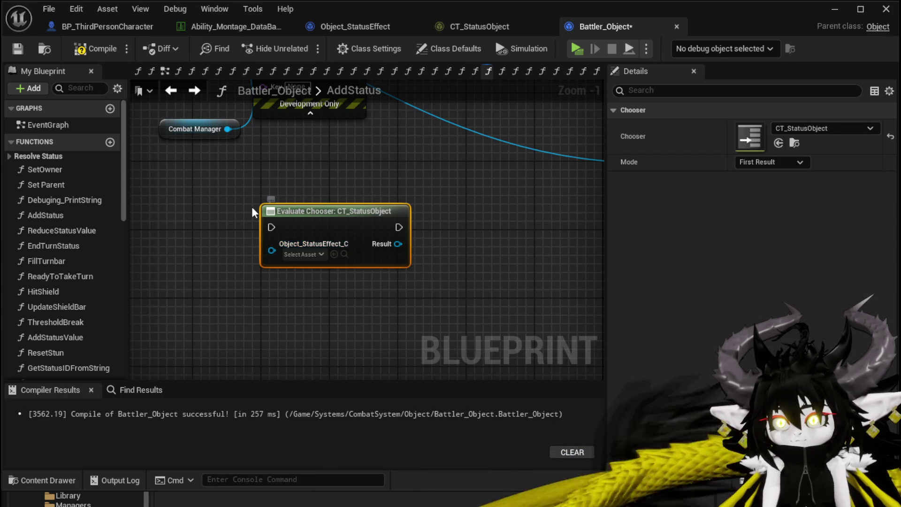
# Wire Construct Object's Return Value into the Evaluate Chooser's status-effect input
pyautogui.moveTo(251, 204); pyautogui.dragTo(386, 270)
pyautogui.scroll(-2, 261, 197)
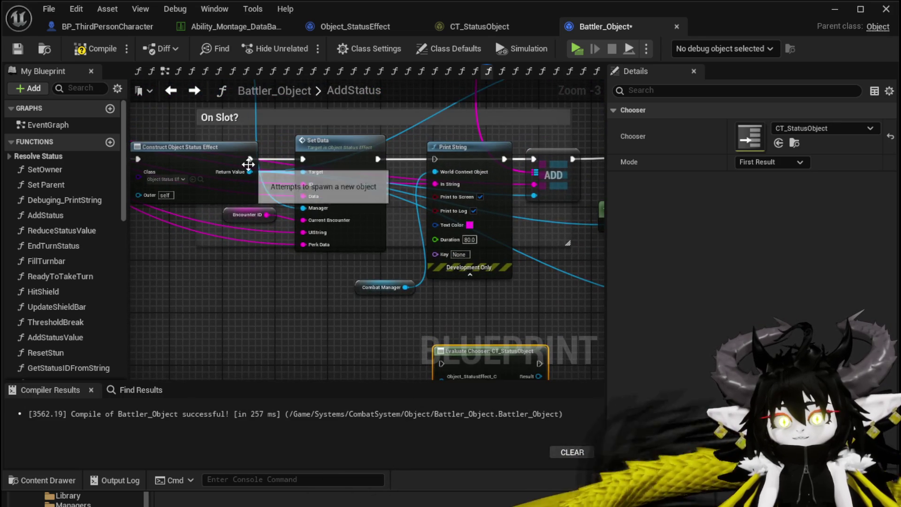
pyautogui.moveTo(262, 197); pyautogui.dragTo(441, 377)
pyautogui.moveTo(425, 331)
pyautogui.mouseDown()
pyautogui.moveTo(266, 308)
pyautogui.moveTo(493, 215)
pyautogui.moveTo(467, 210)
pyautogui.moveTo(394, 232)
pyautogui.mouseUp()
pyautogui.scroll(3, 265, 307)
pyautogui.moveTo(350, 286)
pyautogui.mouseDown()
pyautogui.moveTo(461, 286)
pyautogui.moveTo(339, 235)
pyautogui.moveTo(346, 275)
pyautogui.mouseUp()
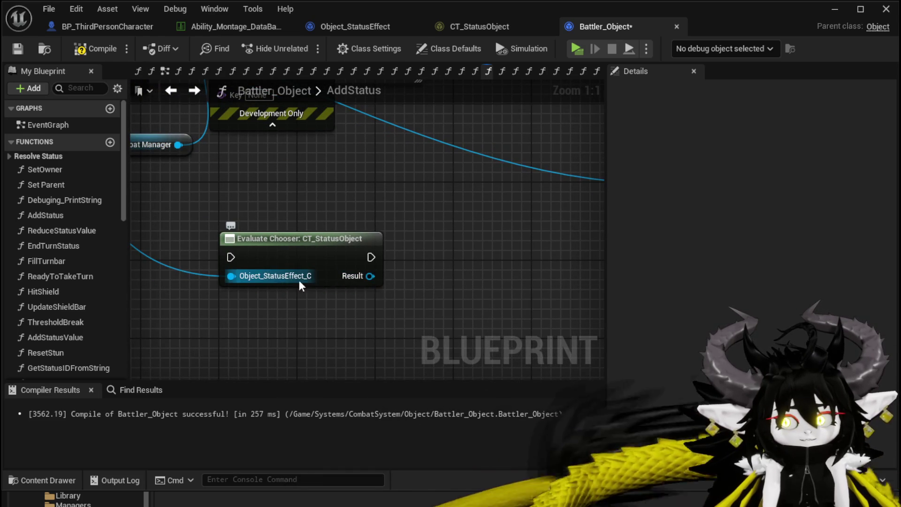
pyautogui.moveTo(275, 207); pyautogui.dragTo(347, 330)
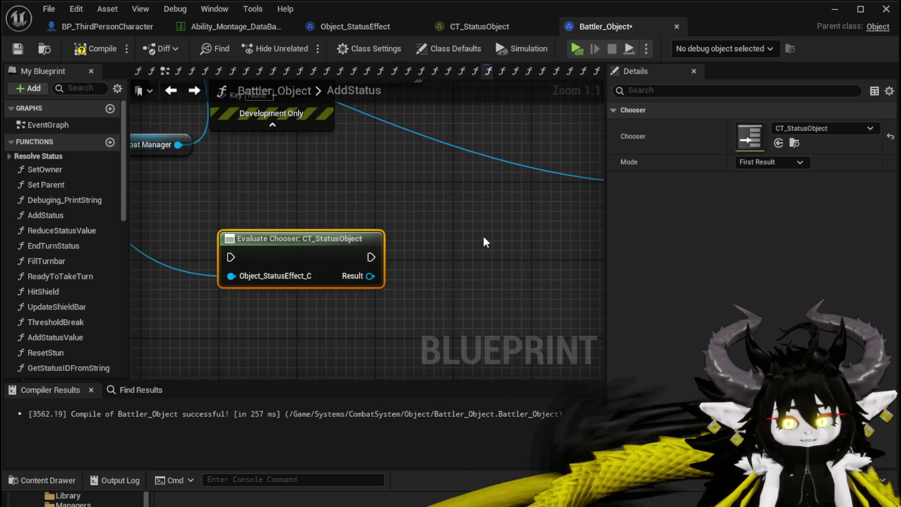
pyautogui.moveTo(485, 241); pyautogui.dragTo(421, 248)
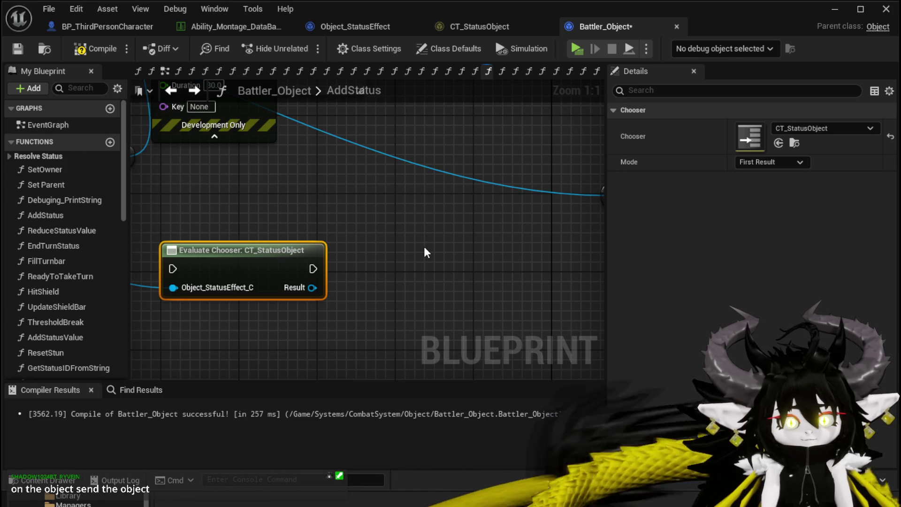
pyautogui.scroll(-1, 413, 247)
pyautogui.moveTo(413, 247); pyautogui.dragTo(242, 256)
pyautogui.scroll(-4, 243, 258)
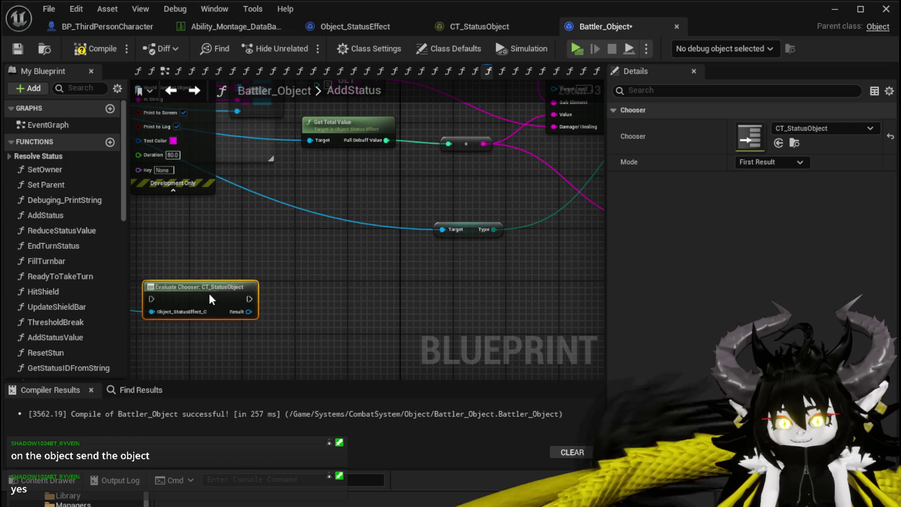
pyautogui.scroll(3, 366, 243)
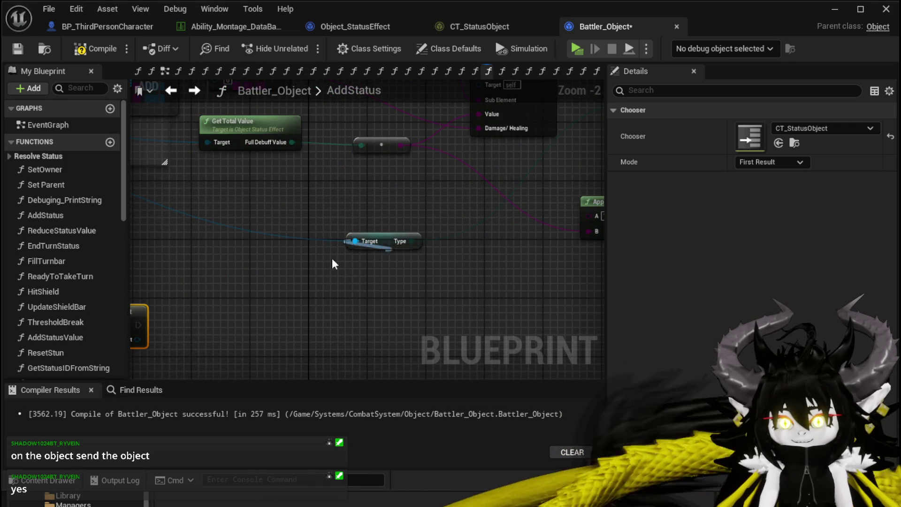
pyautogui.moveTo(224, 264); pyautogui.dragTo(407, 265)
pyautogui.scroll(-3, 406, 266)
pyautogui.scroll(2, 403, 346)
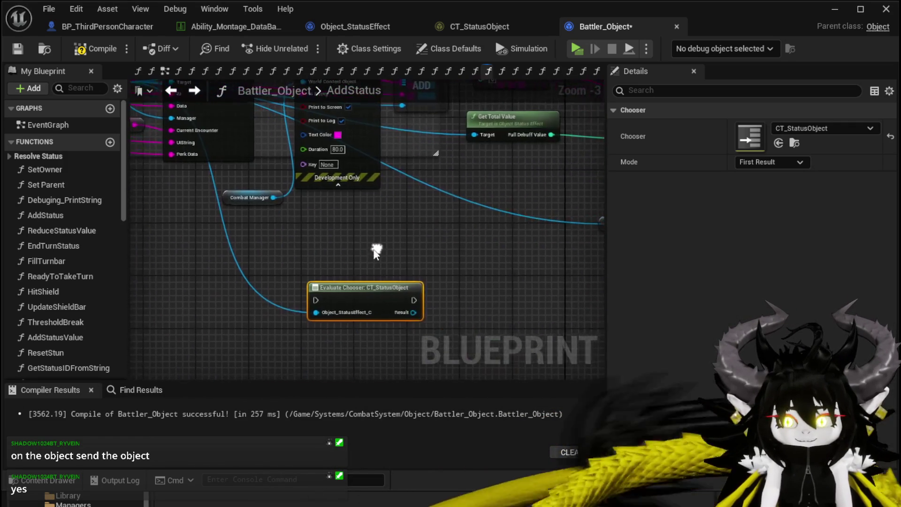
pyautogui.moveTo(350, 293)
pyautogui.mouseDown()
pyautogui.moveTo(319, 295)
pyautogui.moveTo(434, 315)
pyautogui.moveTo(385, 291)
pyautogui.moveTo(325, 282)
pyautogui.moveTo(330, 261)
pyautogui.moveTo(260, 273)
pyautogui.mouseUp()
# Open the SpawnVFX function graph and pan to its Spawn VFX, Make Color, and DamageVirus branch
pyautogui.doubleClick(324, 145)
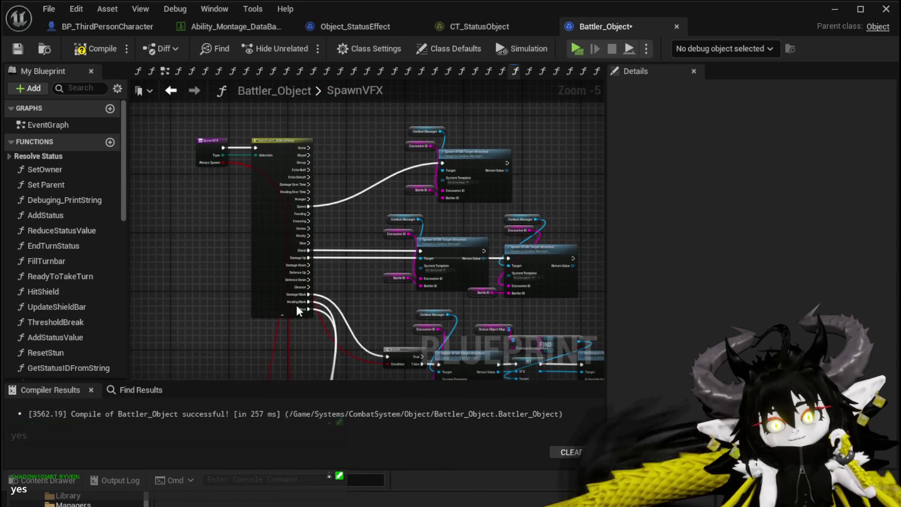
pyautogui.scroll(4, 345, 162)
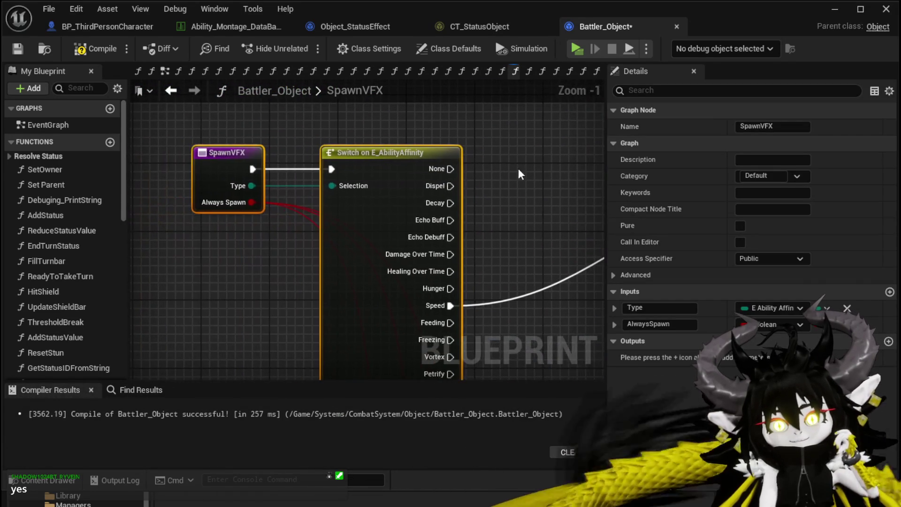
pyautogui.scroll(-3, 232, 226)
pyautogui.moveTo(206, 291); pyautogui.dragTo(189, 178)
pyautogui.moveTo(239, 251); pyautogui.dragTo(305, 277)
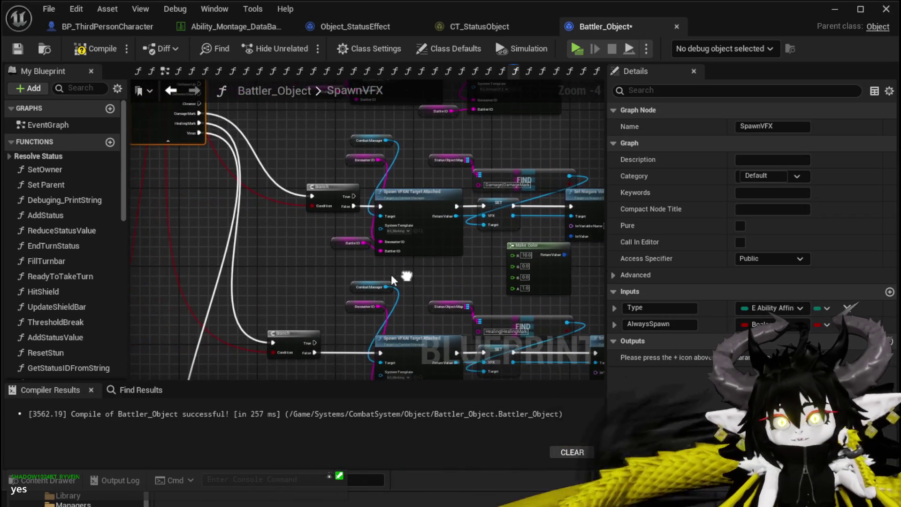
pyautogui.scroll(-1, 280, 260)
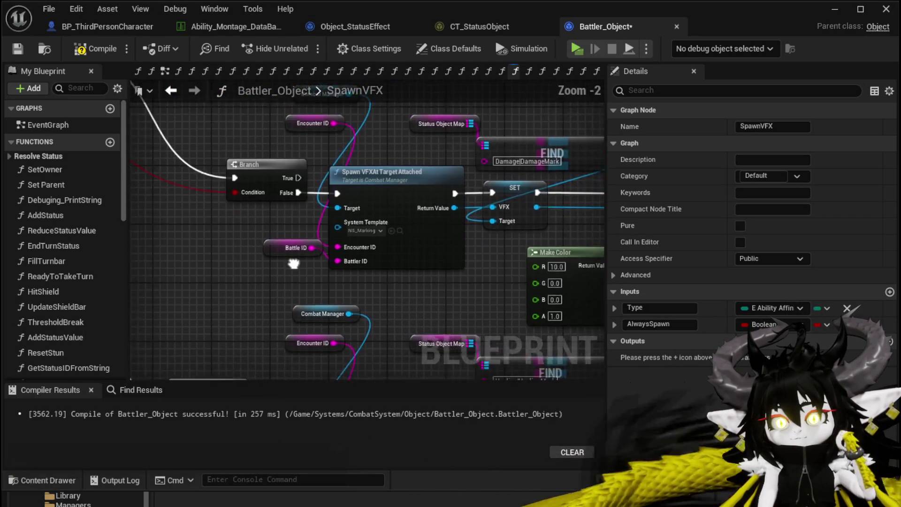
pyautogui.moveTo(269, 51); pyautogui.dragTo(283, 107)
pyautogui.moveTo(291, 235); pyautogui.dragTo(263, 164)
pyautogui.moveTo(300, 328)
pyautogui.mouseDown()
pyautogui.moveTo(305, 233)
pyautogui.moveTo(382, 137)
pyautogui.mouseUp()
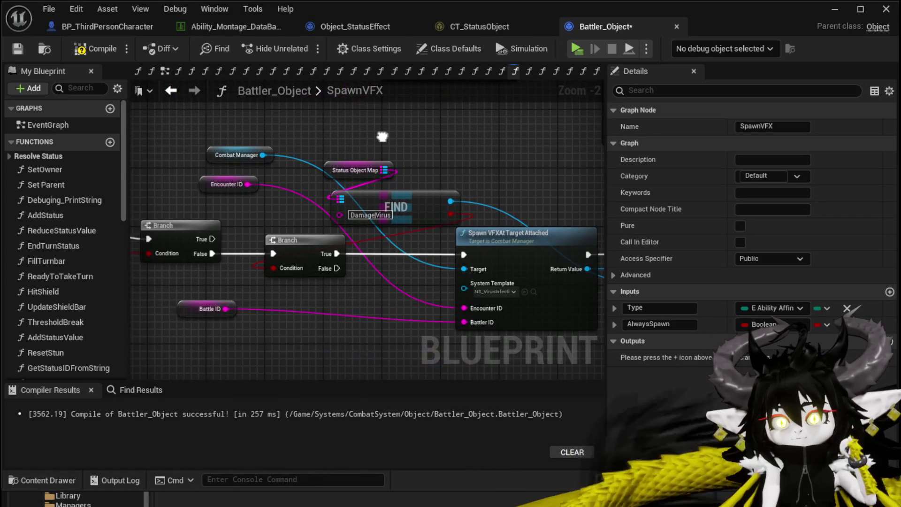
# Inspect the Battle ID, Status Object Map, FIND, and Healing Spawn VFX node groups
pyautogui.click(208, 308)
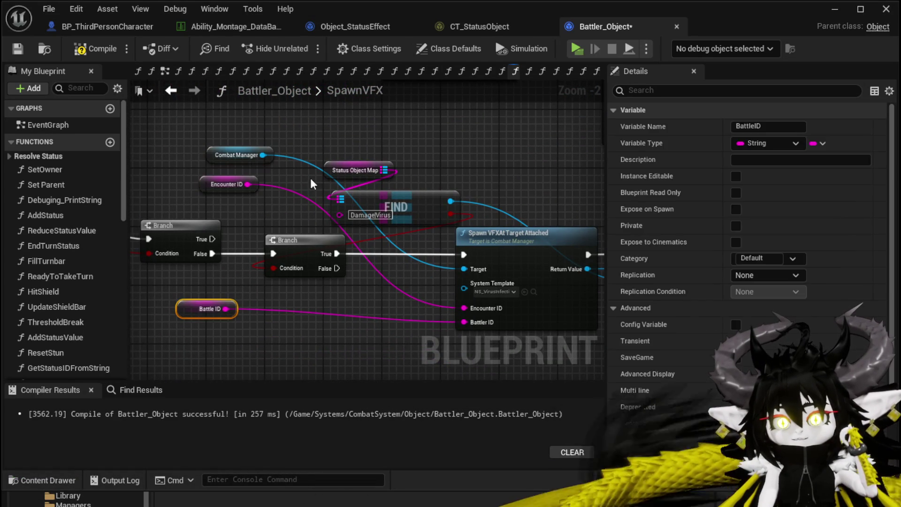
pyautogui.moveTo(352, 132); pyautogui.dragTo(256, 153)
pyautogui.moveTo(220, 179); pyautogui.dragTo(296, 229)
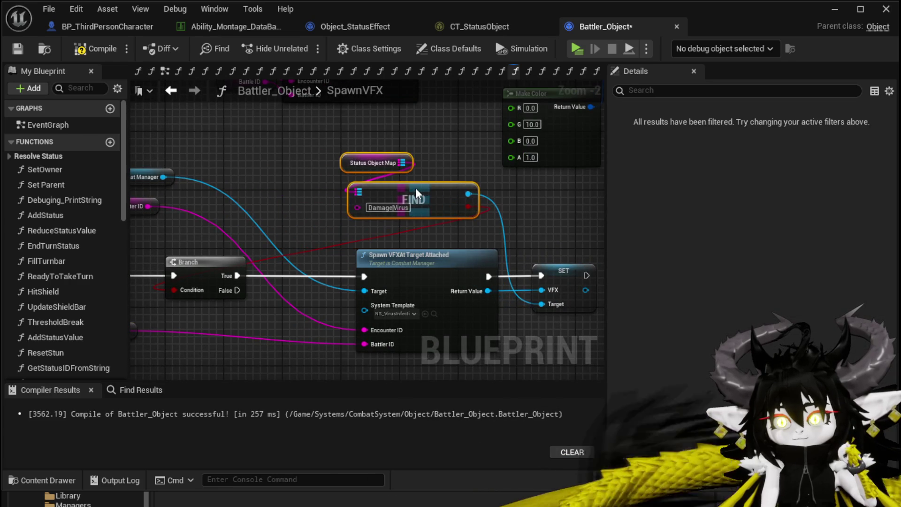
pyautogui.moveTo(269, 139)
pyautogui.mouseDown()
pyautogui.moveTo(261, 275)
pyautogui.moveTo(267, 132)
pyautogui.mouseUp()
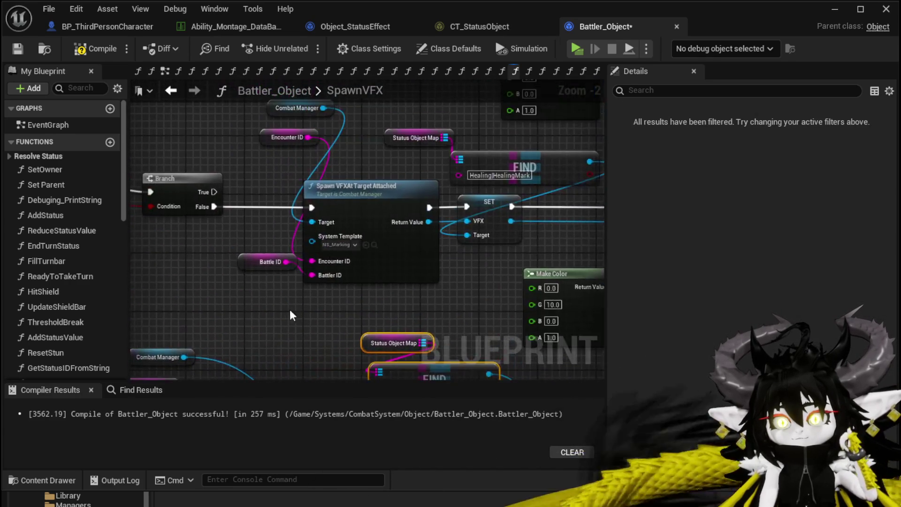
pyautogui.moveTo(312, 241); pyautogui.dragTo(278, 257)
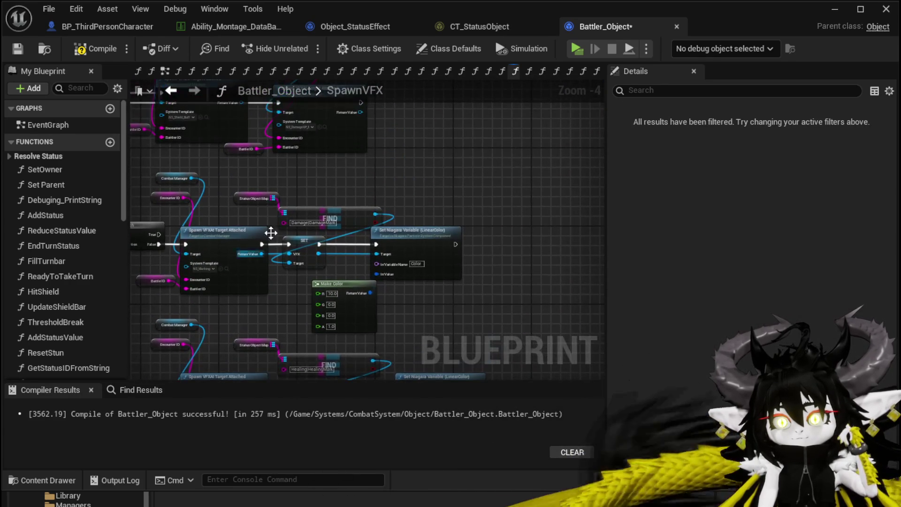
pyautogui.moveTo(386, 277); pyautogui.dragTo(454, 437)
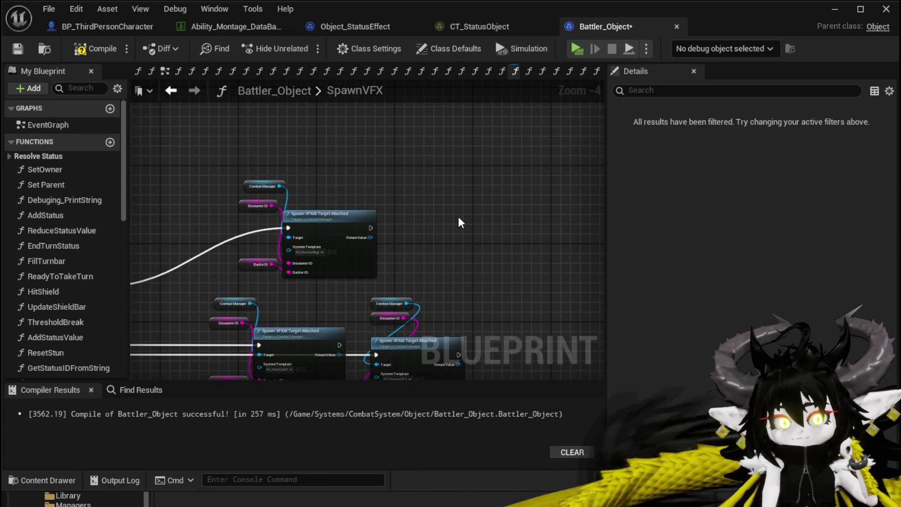
pyautogui.scroll(-2, 497, 183)
pyautogui.scroll(3, 258, 237)
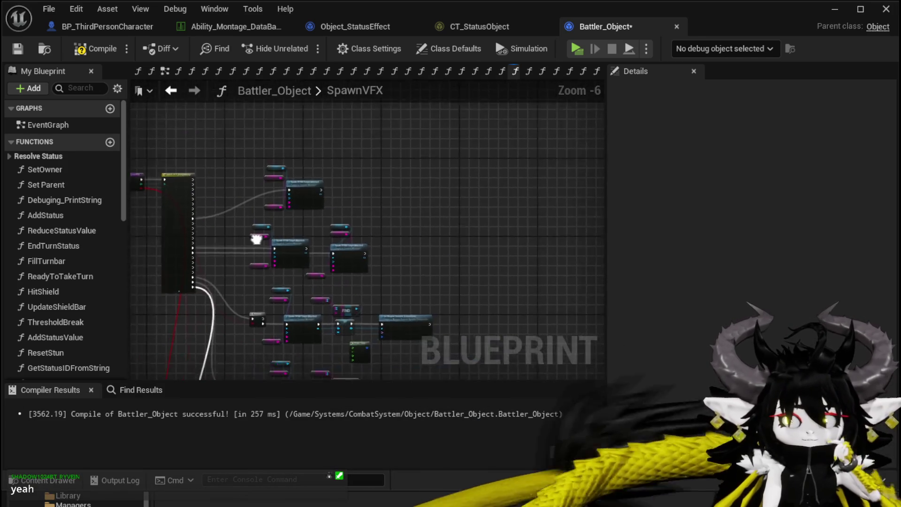
pyautogui.moveTo(340, 267); pyautogui.dragTo(315, 282)
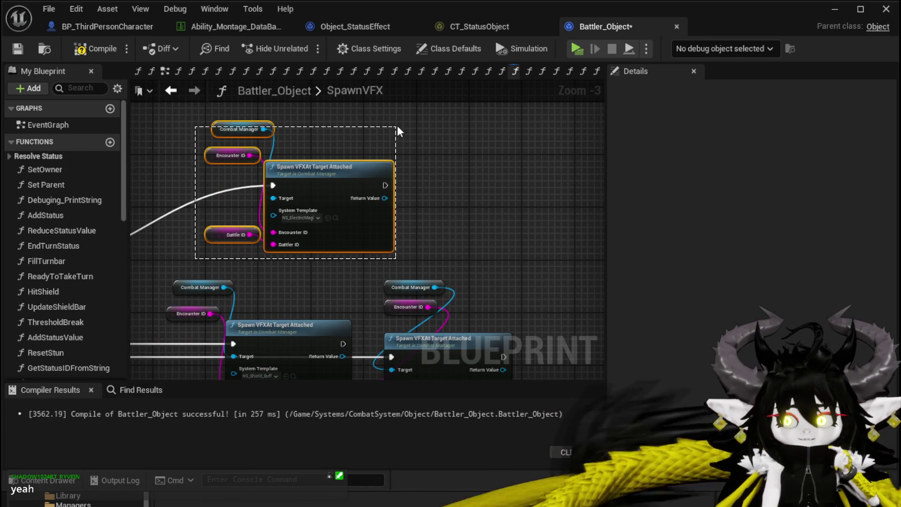
pyautogui.moveTo(398, 131); pyautogui.dragTo(398, 131)
pyautogui.moveTo(437, 207); pyautogui.dragTo(461, 151)
# Review the remaining FIND and Spawn VFX groups, nudging the SET node slightly right
pyautogui.moveTo(321, 313)
pyautogui.mouseDown()
pyautogui.moveTo(325, 245)
pyautogui.moveTo(281, 212)
pyautogui.moveTo(256, 147)
pyautogui.moveTo(217, 136)
pyautogui.mouseUp()
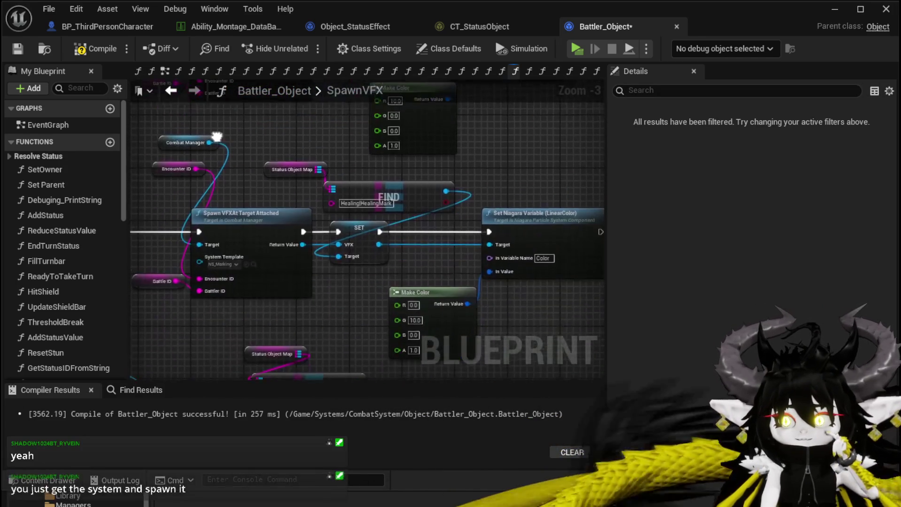
pyautogui.moveTo(291, 325)
pyautogui.mouseDown()
pyautogui.moveTo(372, 148)
pyautogui.moveTo(320, 154)
pyautogui.moveTo(387, 304)
pyautogui.moveTo(376, 326)
pyautogui.moveTo(334, 135)
pyautogui.moveTo(335, 329)
pyautogui.mouseUp()
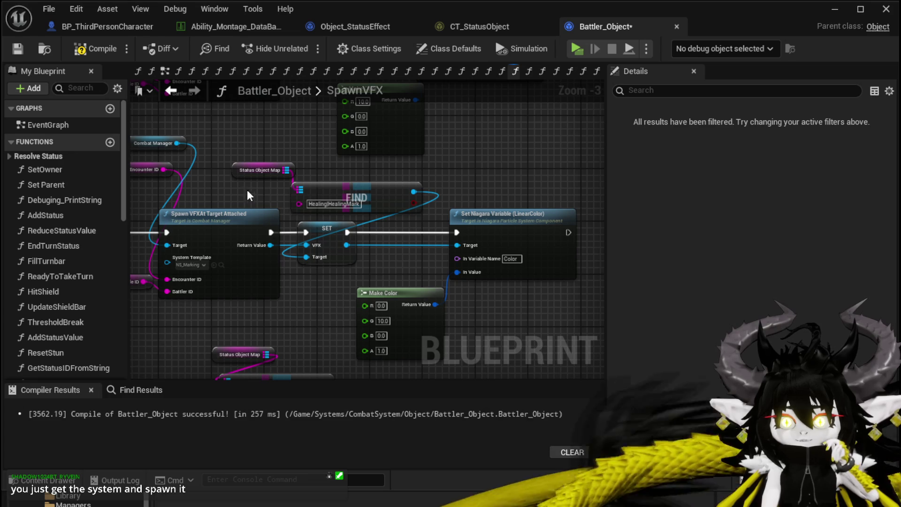
pyautogui.click(214, 201)
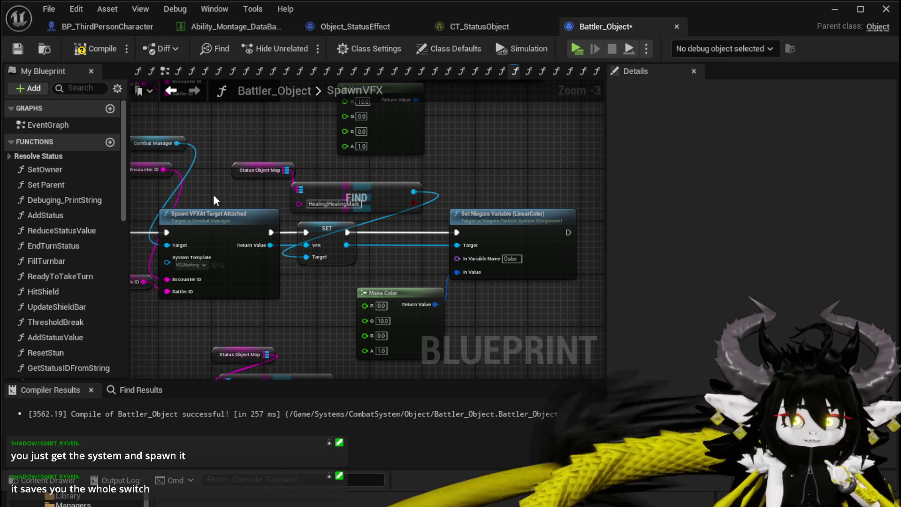
pyautogui.moveTo(214, 201)
pyautogui.mouseDown()
pyautogui.moveTo(240, 268)
pyautogui.moveTo(303, 241)
pyautogui.moveTo(187, 232)
pyautogui.mouseUp()
pyautogui.moveTo(303, 266); pyautogui.dragTo(334, 266)
pyautogui.moveTo(187, 230); pyautogui.dragTo(313, 245)
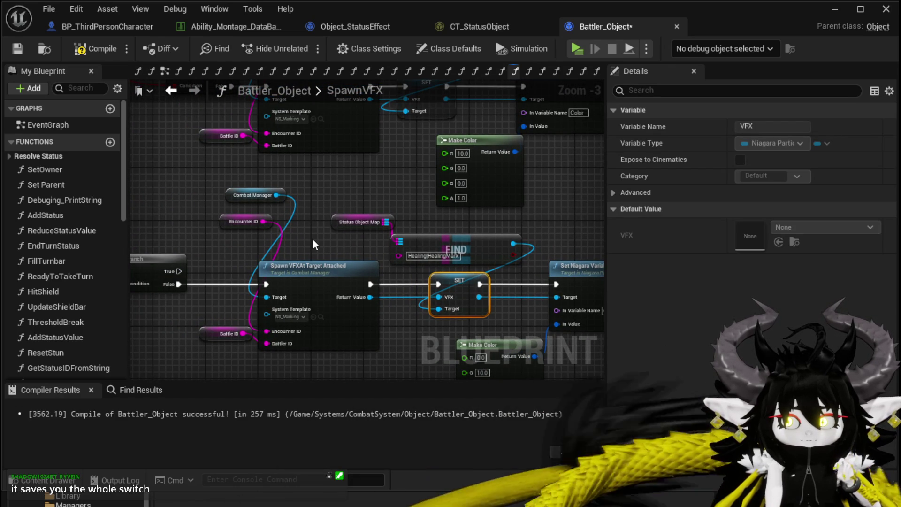
pyautogui.click(327, 243)
pyautogui.scroll(-1, 401, 199)
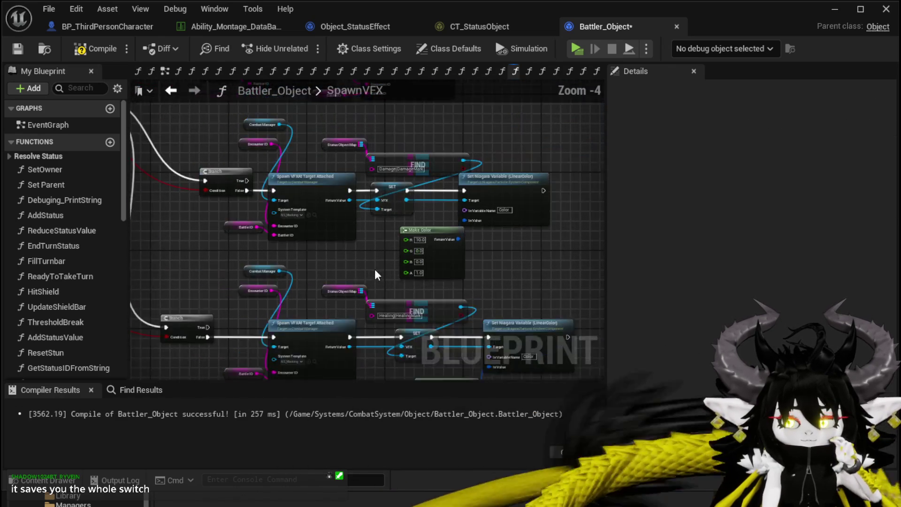
# Look over the FIND and SET spawn branches in SpawnVFX and save Battler_Object
pyautogui.moveTo(400, 199); pyautogui.dragTo(362, 333)
pyautogui.scroll(2, 362, 332)
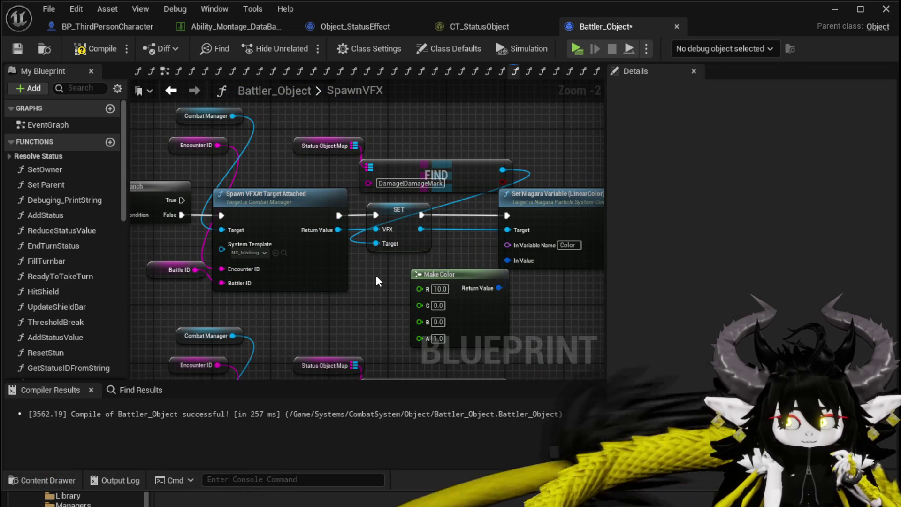
pyautogui.moveTo(448, 155); pyautogui.dragTo(417, 236)
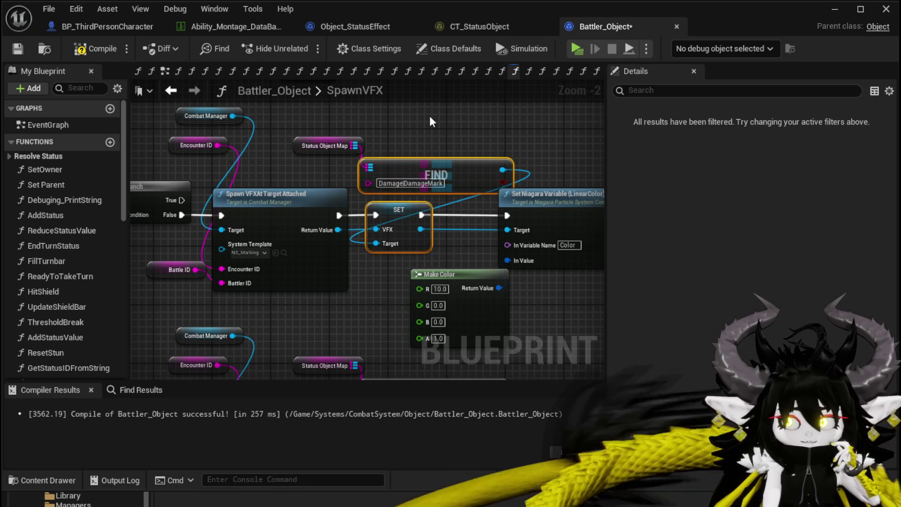
pyautogui.moveTo(331, 171); pyautogui.dragTo(491, 252)
pyautogui.moveTo(420, 157)
pyautogui.mouseDown()
pyautogui.moveTo(421, 219)
pyautogui.moveTo(368, 249)
pyautogui.mouseUp()
pyautogui.scroll(-1, 421, 219)
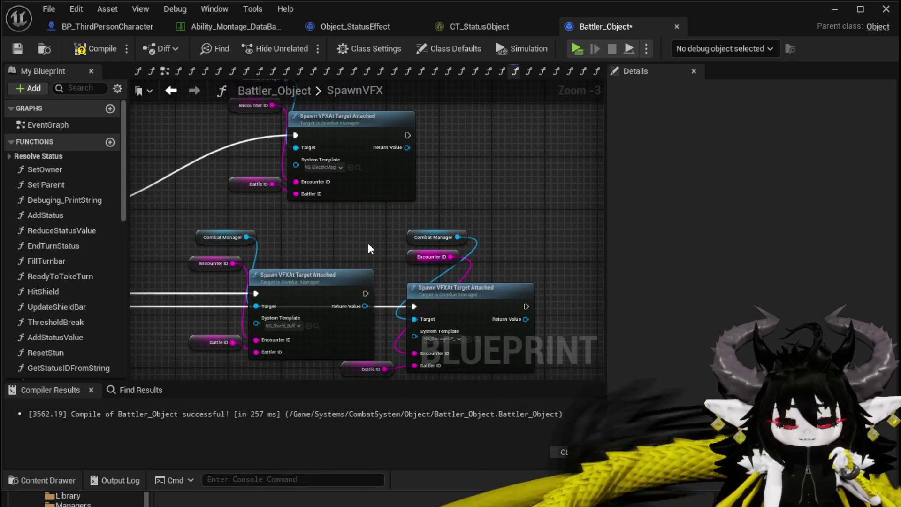
pyautogui.click(11, 49)
# Check the status Switch node, then return to AddStatus and pan to Evaluate Chooser: CT_StatusObject
pyautogui.moveTo(194, 137)
pyautogui.mouseDown()
pyautogui.moveTo(284, 230)
pyautogui.moveTo(316, 172)
pyautogui.moveTo(374, 161)
pyautogui.moveTo(436, 252)
pyautogui.moveTo(352, 168)
pyautogui.mouseUp()
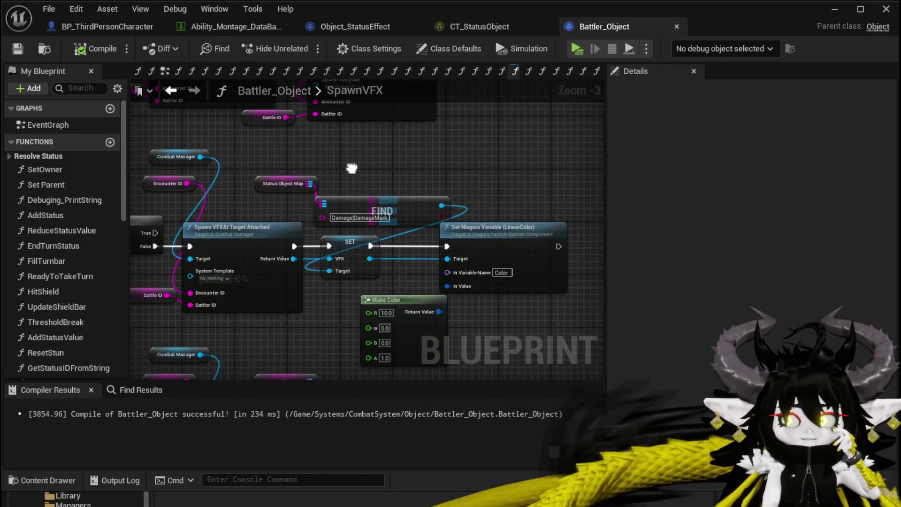
pyautogui.scroll(-2, 356, 170)
pyautogui.moveTo(299, 102); pyautogui.dragTo(356, 258)
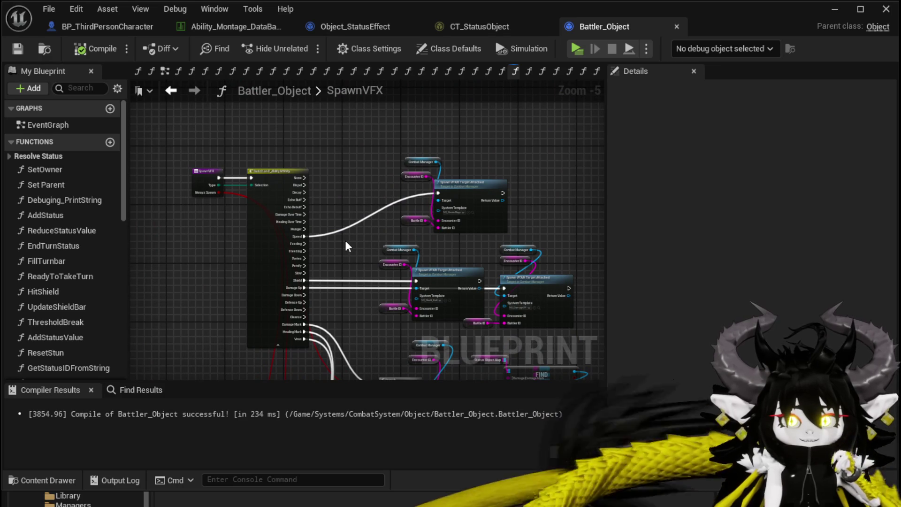
pyautogui.click(170, 90)
pyautogui.scroll(-4, 277, 245)
pyautogui.scroll(5, 401, 267)
pyautogui.moveTo(401, 268)
pyautogui.mouseDown()
pyautogui.moveTo(316, 289)
pyautogui.moveTo(462, 301)
pyautogui.moveTo(393, 224)
pyautogui.moveTo(490, 226)
pyautogui.mouseUp()
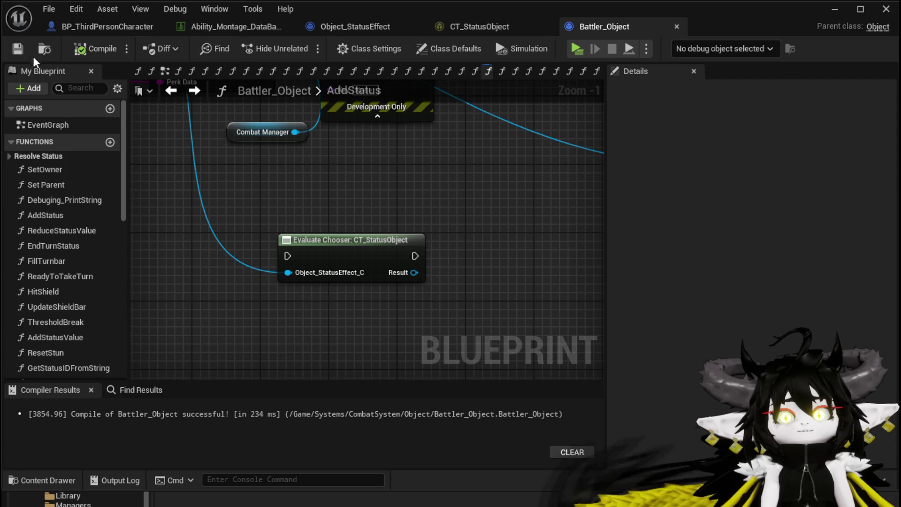
# Switch to the CT_StatusObject table and review the Add Column type list before closing it
pyautogui.click(457, 27)
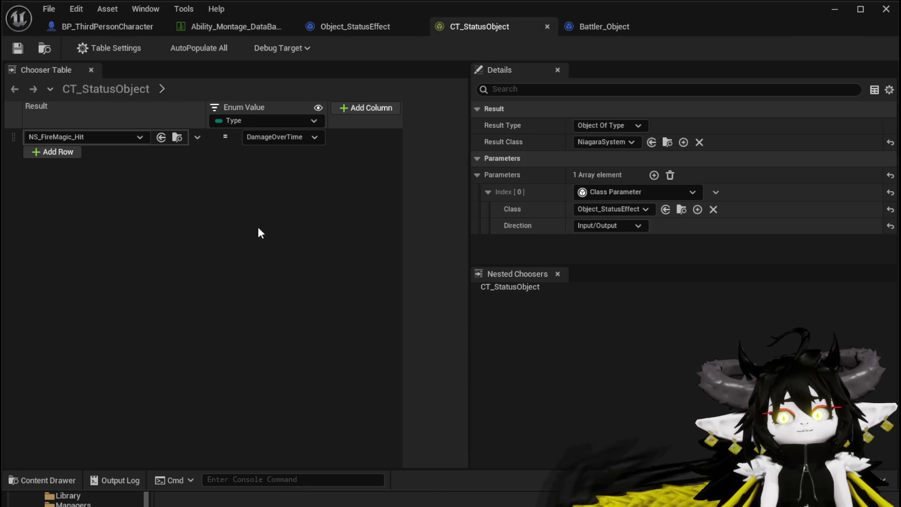
pyautogui.click(352, 107)
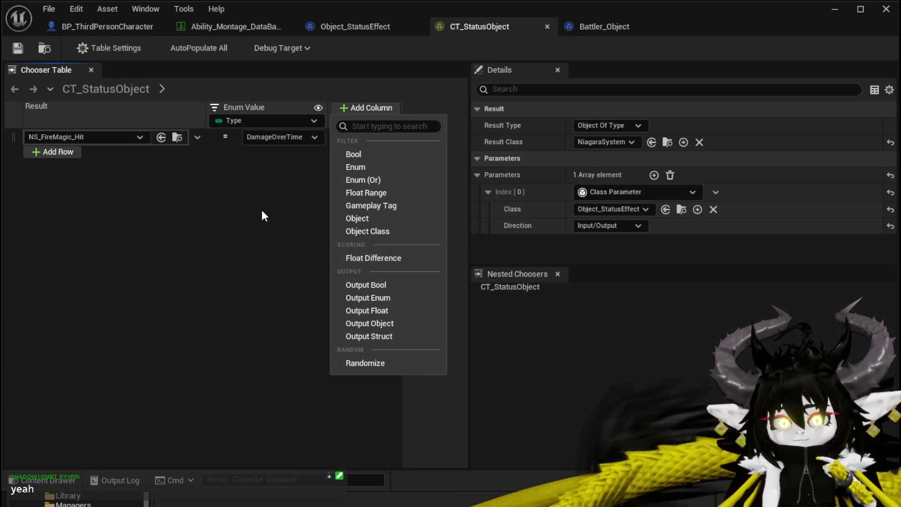
pyautogui.click(262, 210)
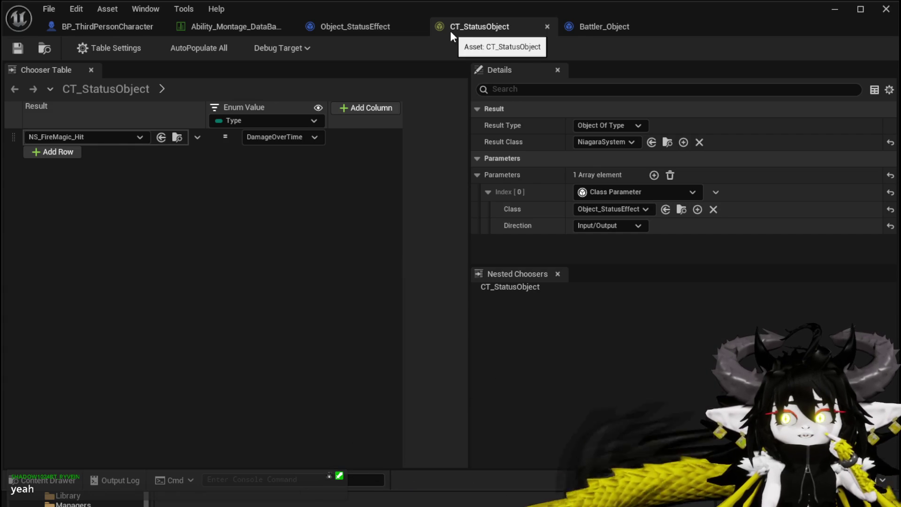
pyautogui.click(264, 26)
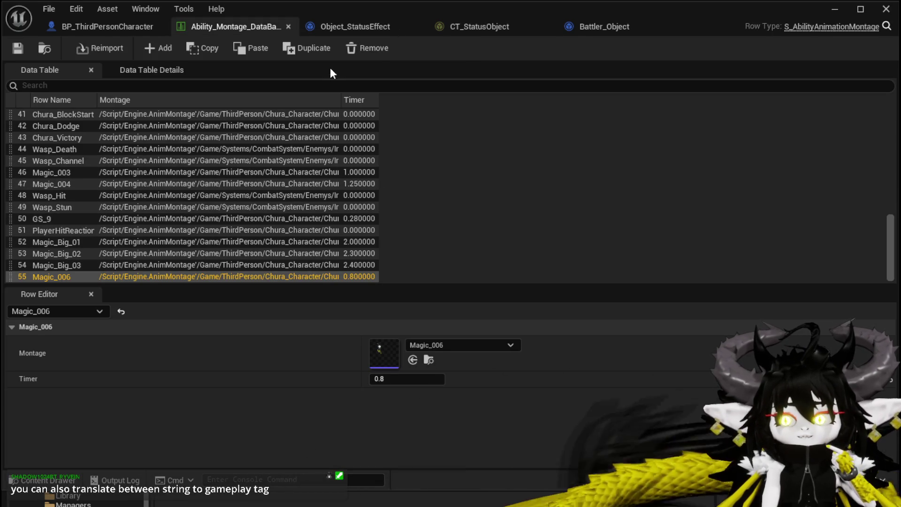
pyautogui.click(478, 29)
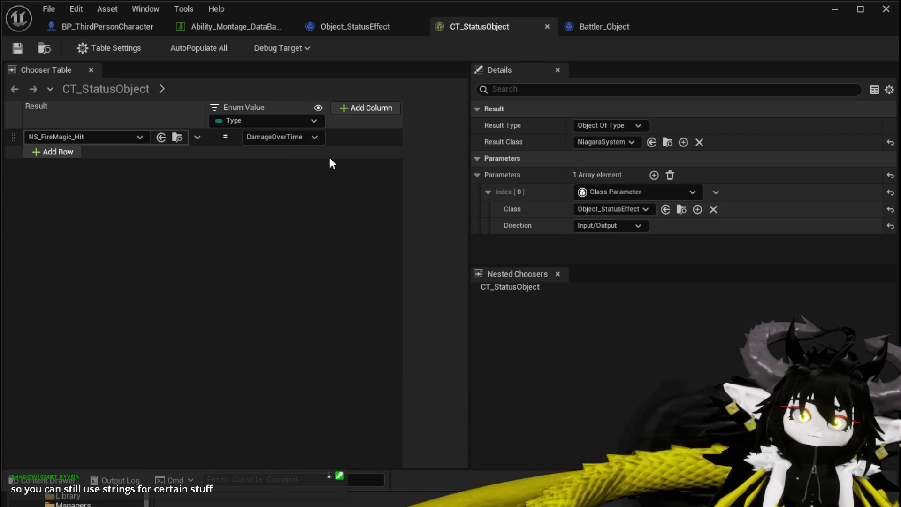
# Browse the Add Column types without adding one, save CT_StatusObject, and switch back to Battler_Object
pyautogui.click(367, 110)
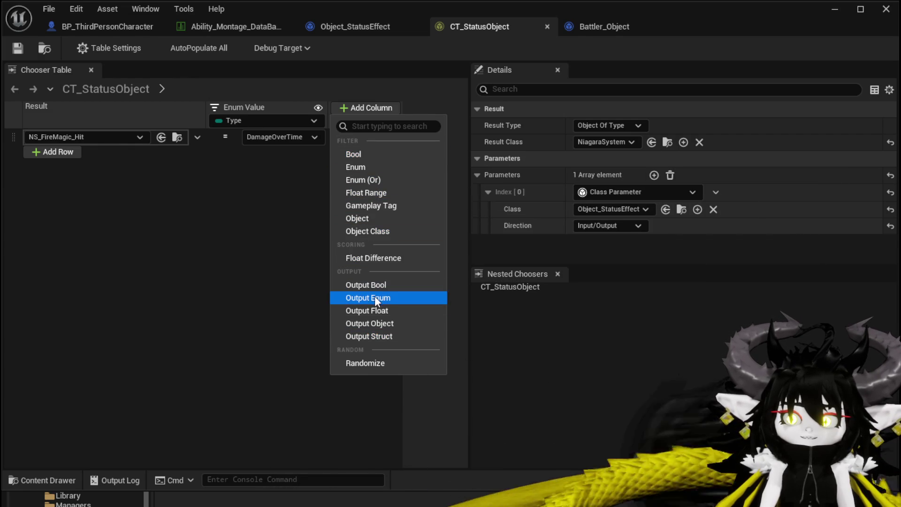
pyautogui.click(294, 299)
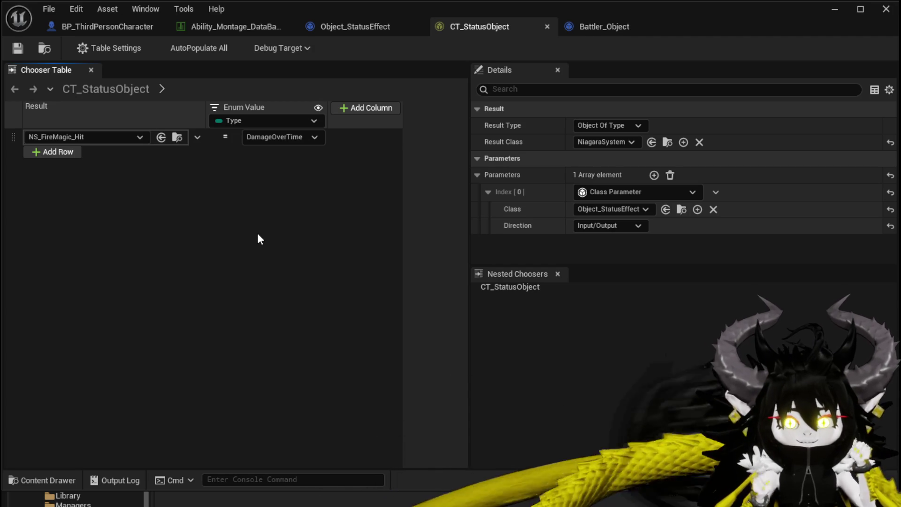
pyautogui.click(21, 46)
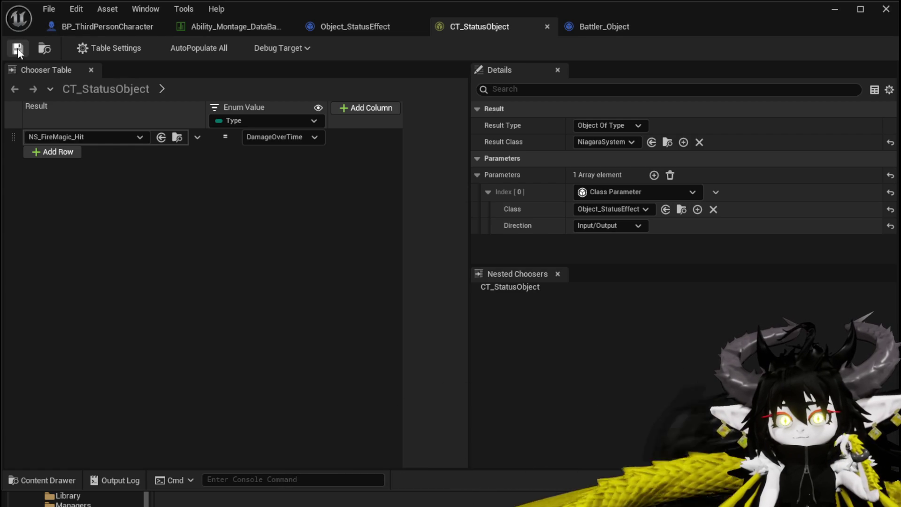
pyautogui.click(584, 26)
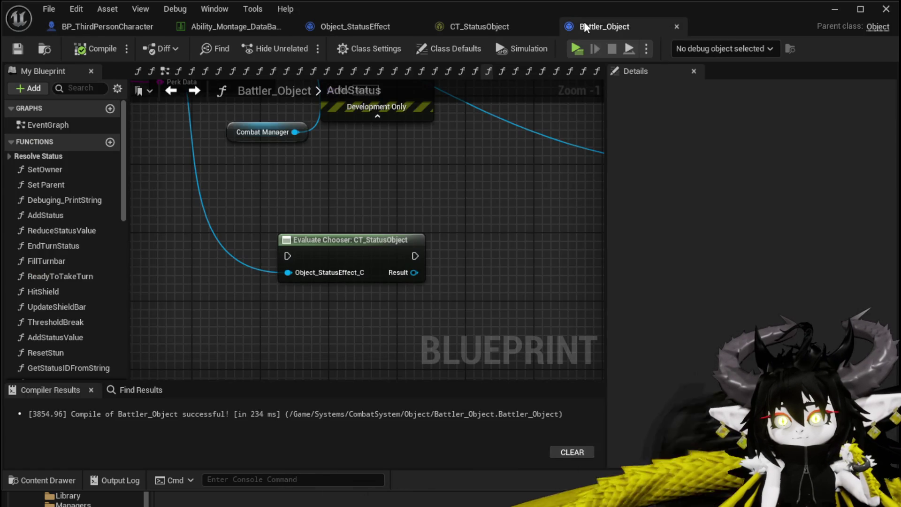
# Move the Evaluate Chooser: CT_StatusObject node below the Combat Manager node and save Battler_Object
pyautogui.moveTo(347, 254); pyautogui.dragTo(303, 221)
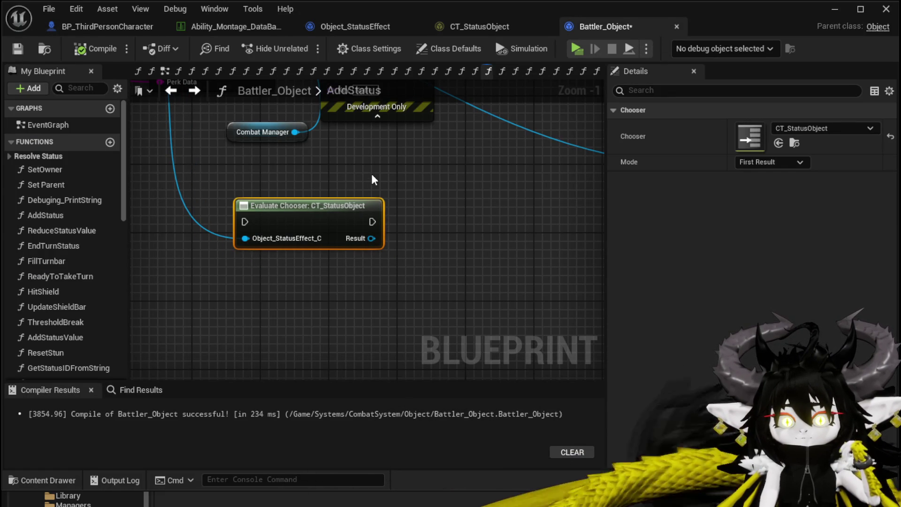
pyautogui.moveTo(373, 179)
pyautogui.mouseDown()
pyautogui.moveTo(391, 197)
pyautogui.moveTo(404, 286)
pyautogui.moveTo(421, 293)
pyautogui.moveTo(454, 270)
pyautogui.mouseUp()
pyautogui.moveTo(413, 317); pyautogui.dragTo(322, 290)
pyautogui.moveTo(406, 268)
pyautogui.mouseDown()
pyautogui.moveTo(460, 331)
pyautogui.moveTo(455, 371)
pyautogui.moveTo(438, 250)
pyautogui.mouseUp()
pyautogui.moveTo(332, 263); pyautogui.dragTo(311, 271)
pyautogui.moveTo(418, 241); pyautogui.dragTo(435, 274)
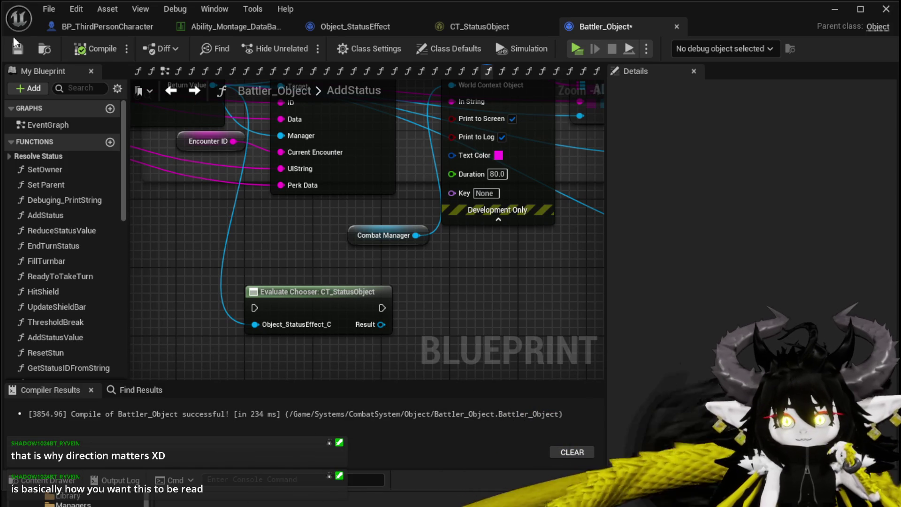
pyautogui.click(17, 49)
# Nudge the Evaluate Chooser node right and down, glance at BP_ThirdPersonCharacter, then view Set Data and Print String
pyautogui.moveTo(244, 254); pyautogui.dragTo(231, 217)
pyautogui.click(282, 254)
pyautogui.moveTo(281, 254); pyautogui.dragTo(315, 262)
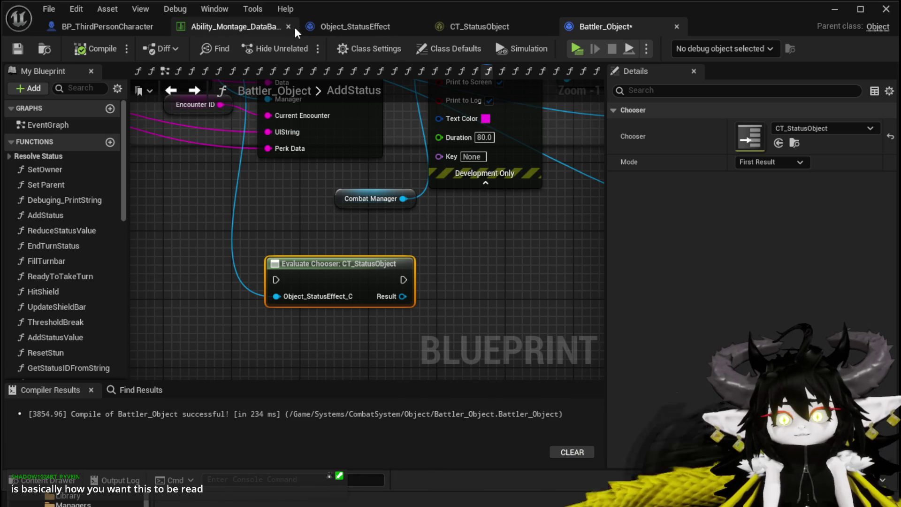
pyautogui.click(69, 29)
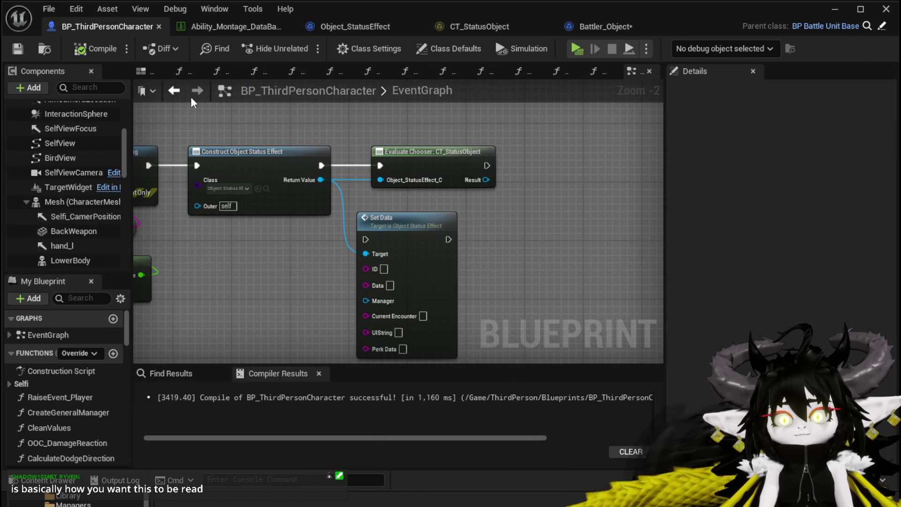
pyautogui.click(628, 30)
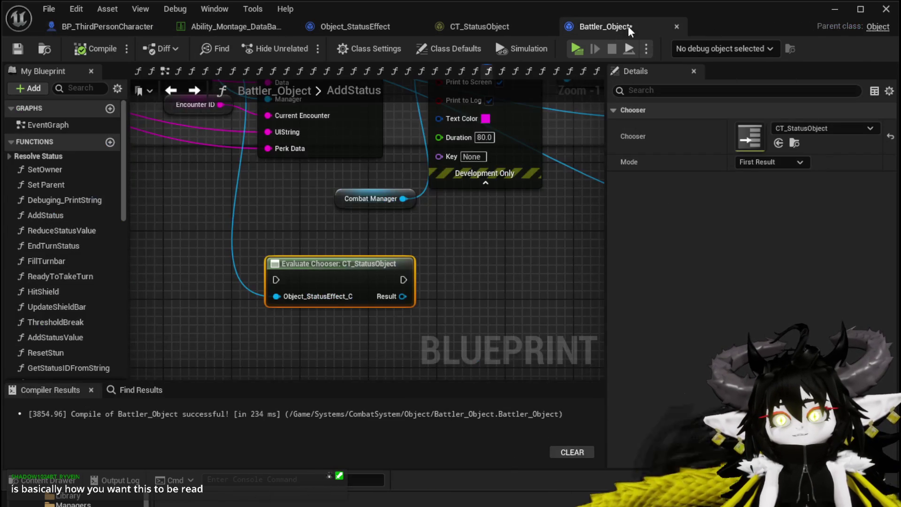
pyautogui.scroll(-2, 332, 201)
pyautogui.moveTo(348, 275)
pyautogui.mouseDown()
pyautogui.moveTo(361, 311)
pyautogui.moveTo(345, 245)
pyautogui.mouseUp()
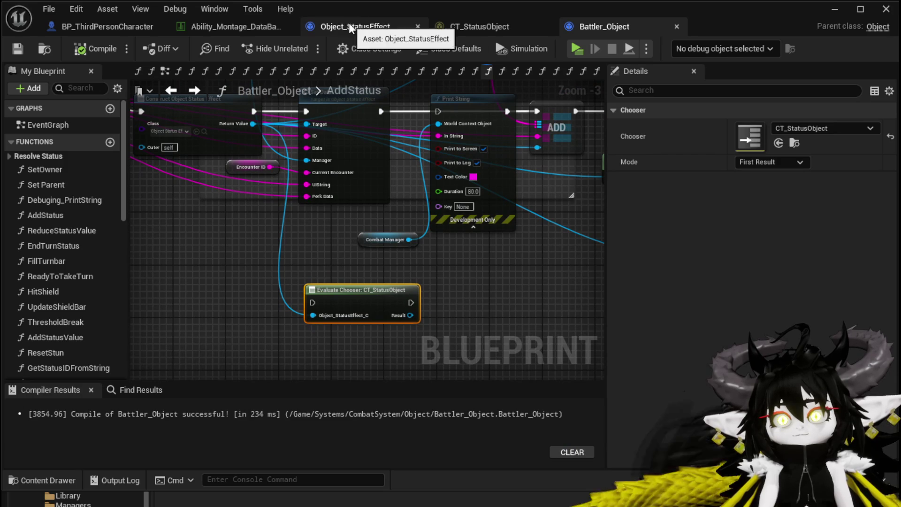
# Scroll through the Ability_Montage_DataBase montage rows and timers, such as Magic_006 at 0.8
pyautogui.click(229, 26)
pyautogui.scroll(2, 80, 173)
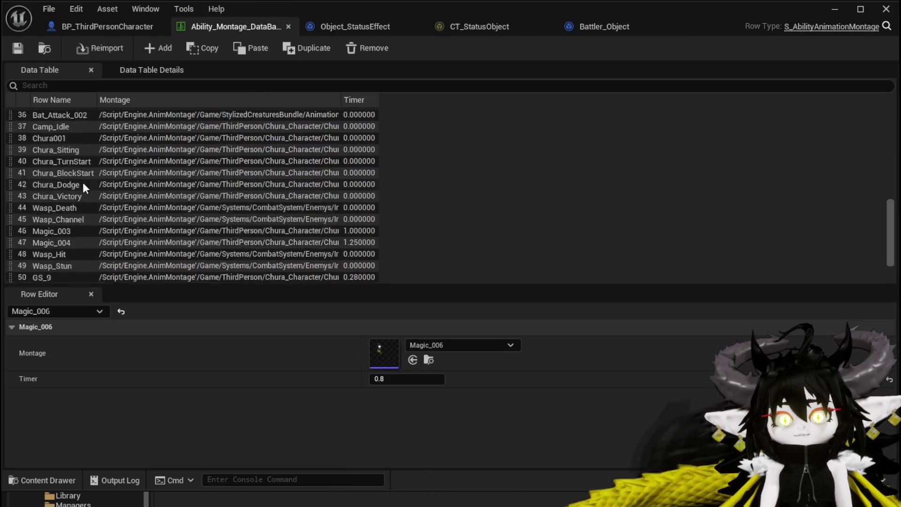
pyautogui.scroll(12, 79, 162)
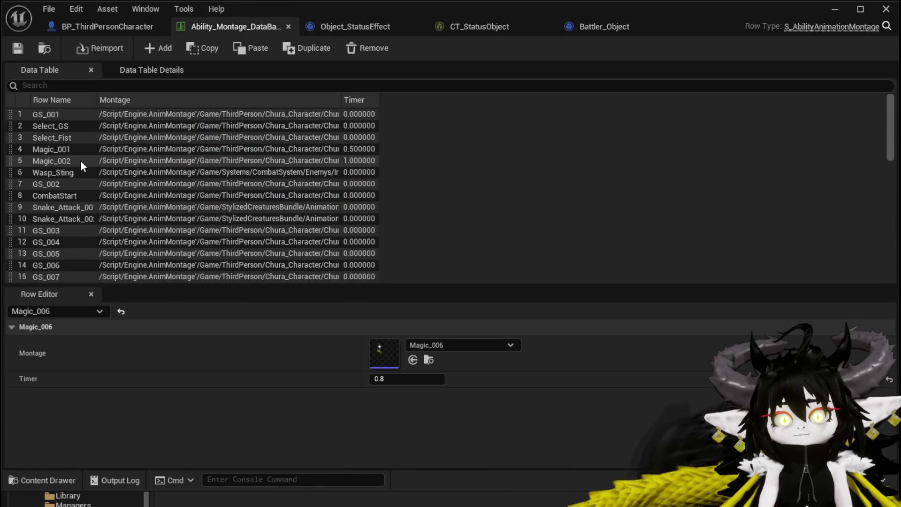
pyautogui.scroll(-5, 61, 136)
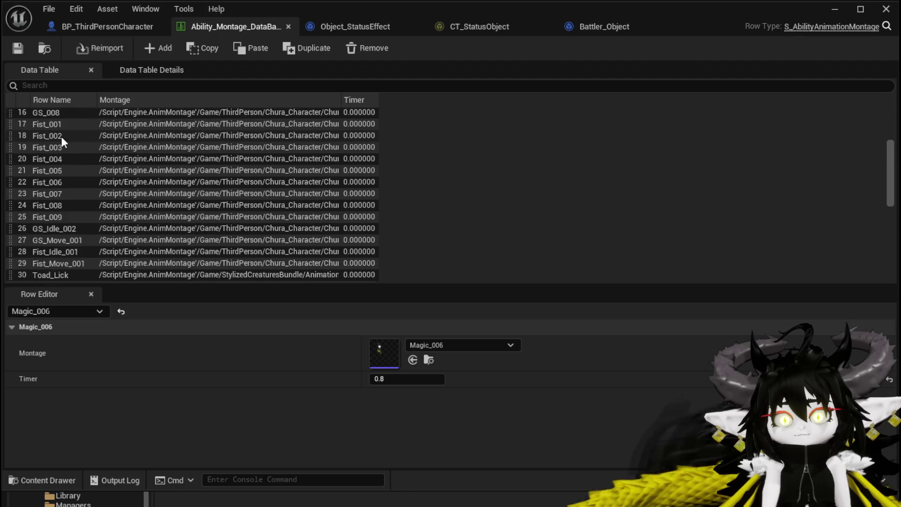
pyautogui.scroll(-8, 62, 137)
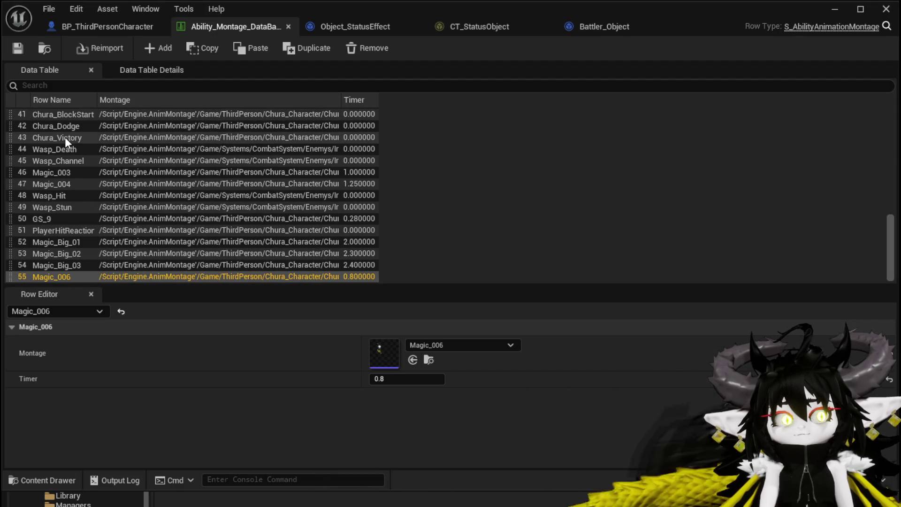
pyautogui.scroll(7, 65, 137)
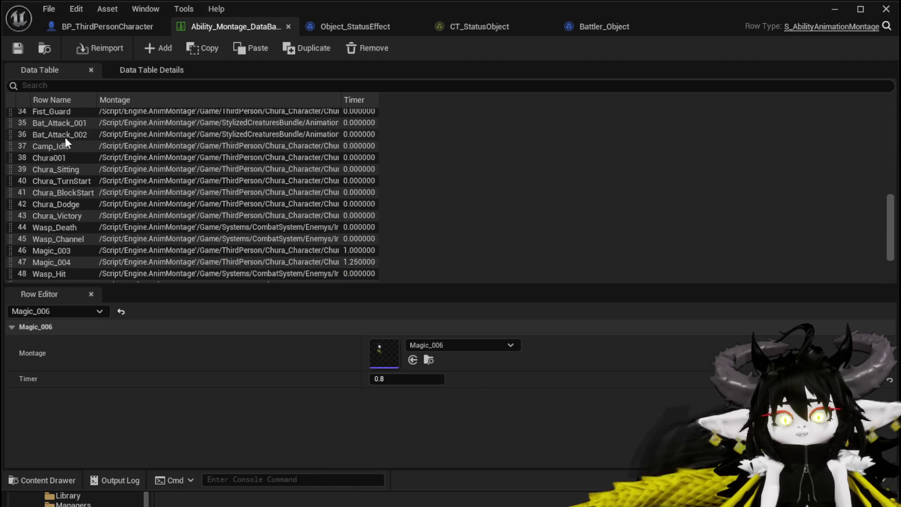
pyautogui.scroll(6, 64, 137)
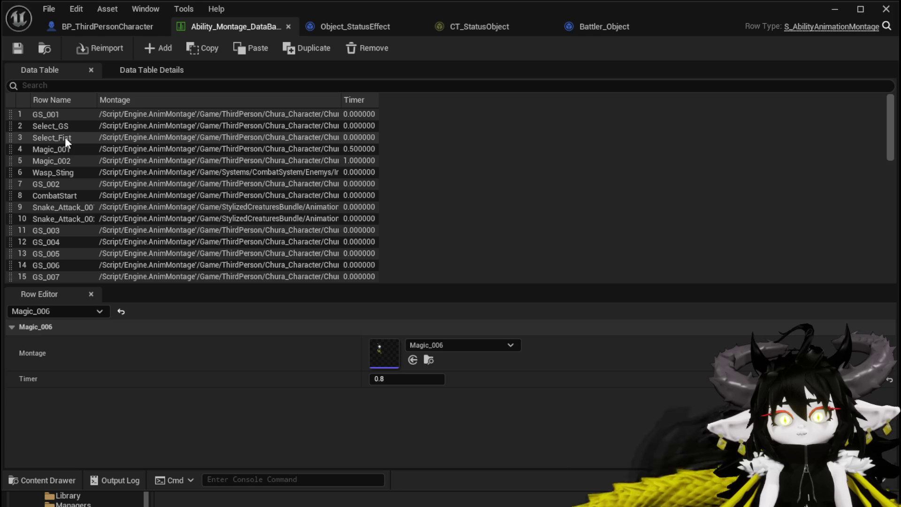
pyautogui.scroll(-3, 65, 126)
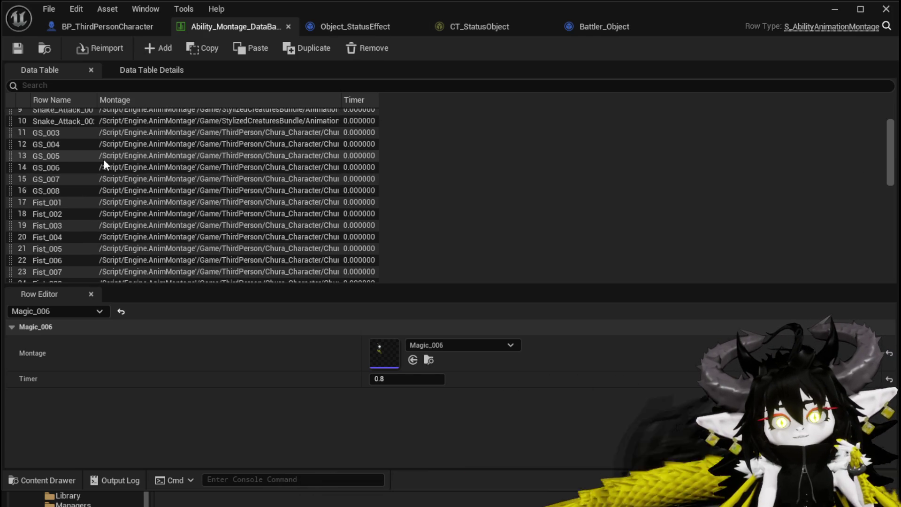
pyautogui.scroll(3, 63, 163)
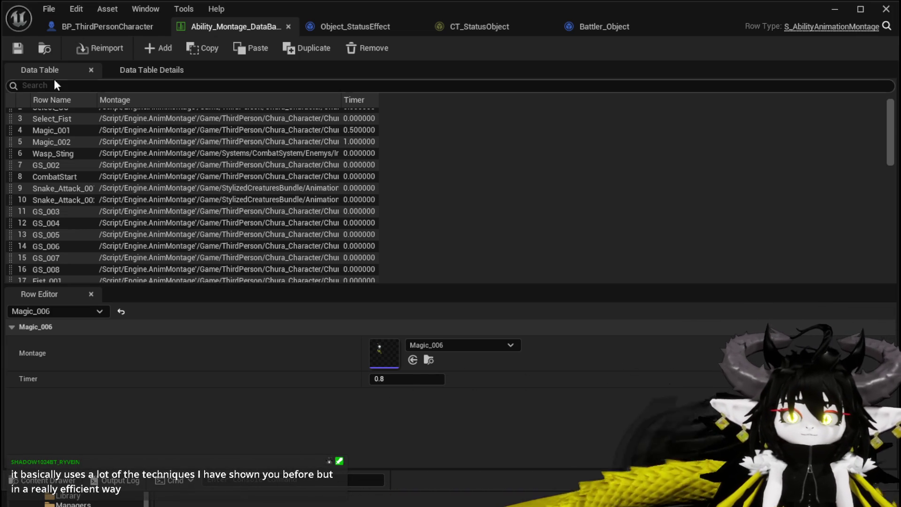
pyautogui.click(19, 48)
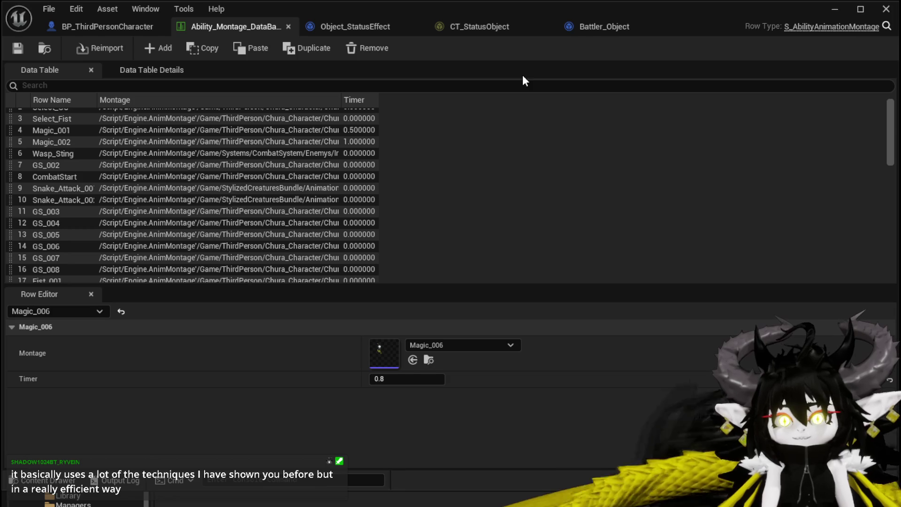